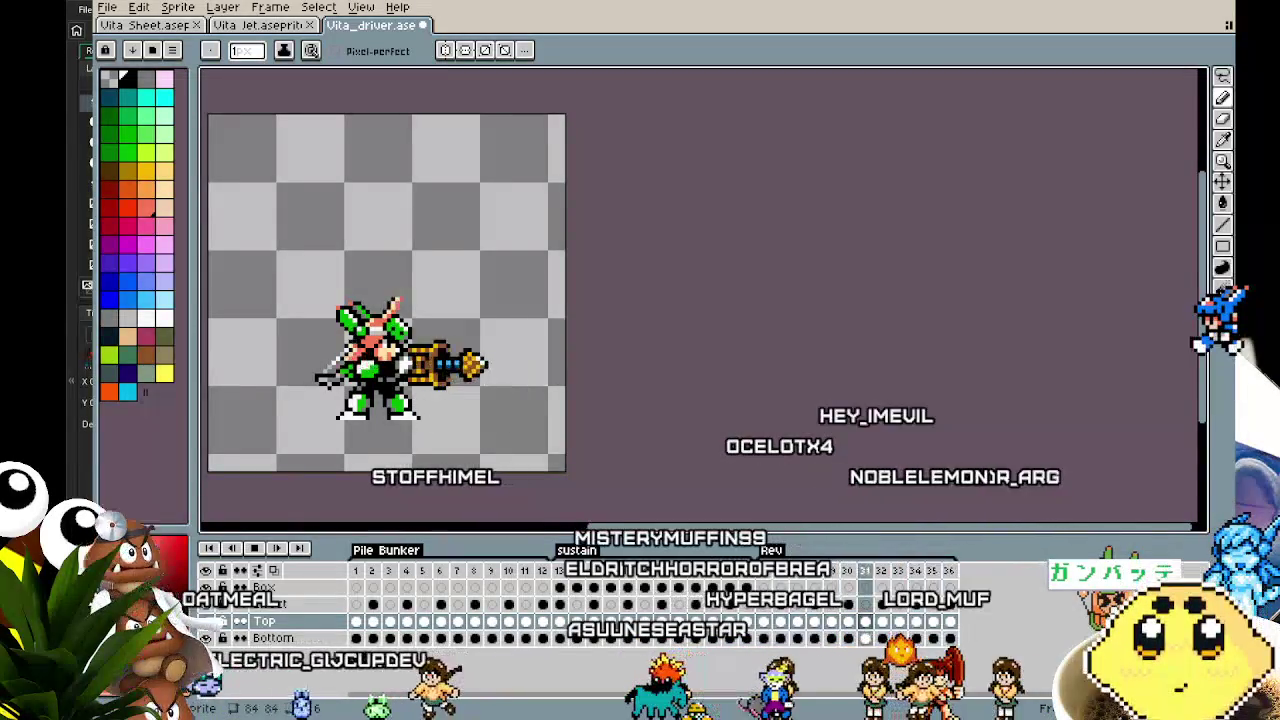
Review the Rev attack animation on the canvas and save Vita_driver.aseprite.
scroll(251, 391, up, 2)
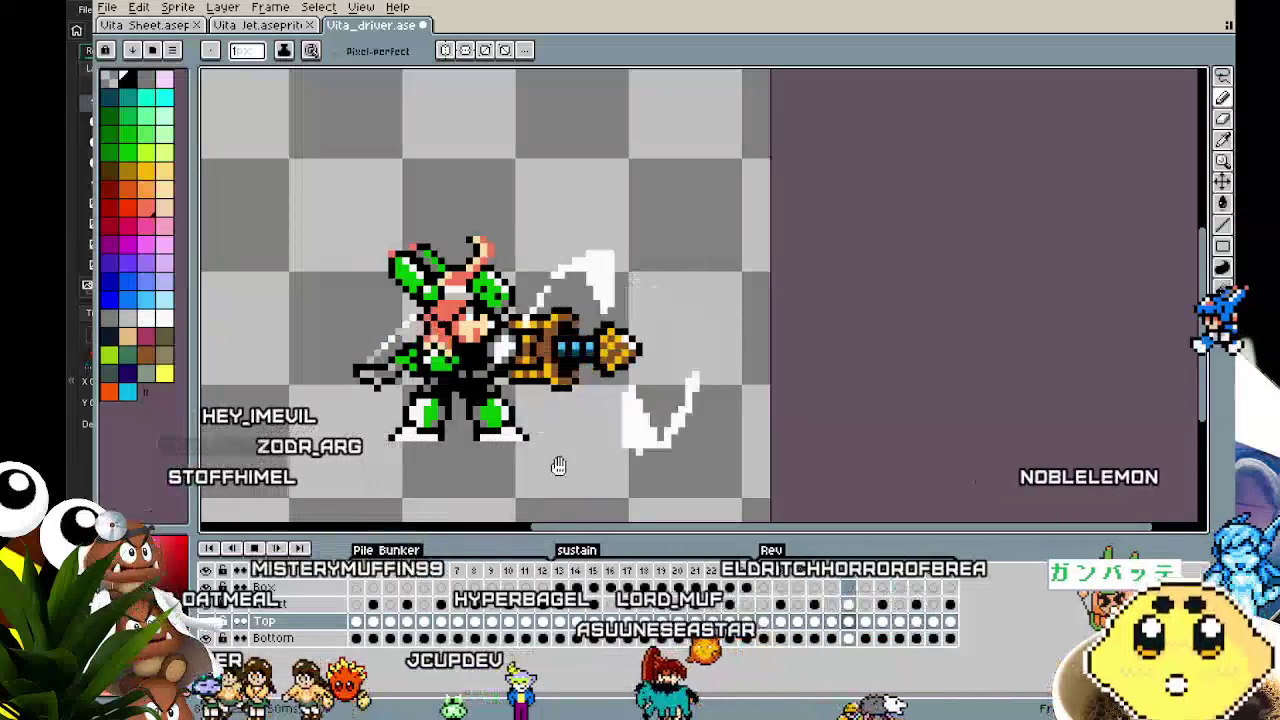
drag(473, 255, 426, 255)
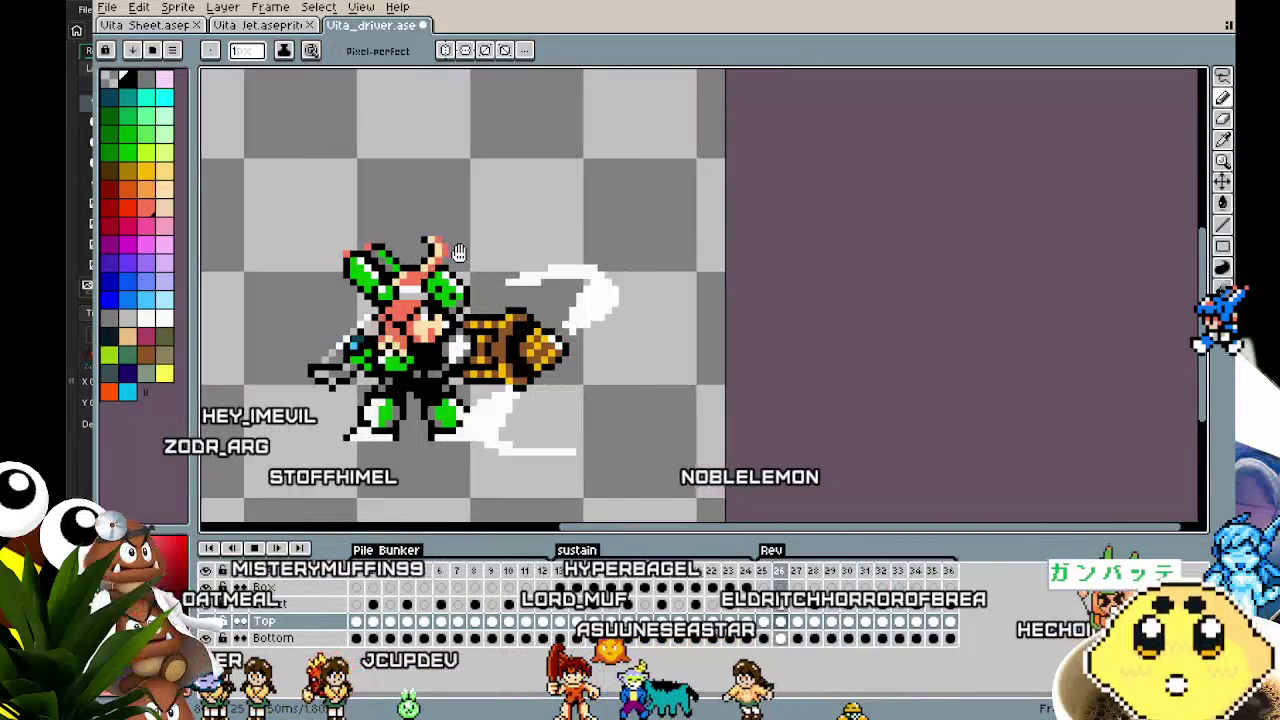
drag(331, 378, 363, 378)
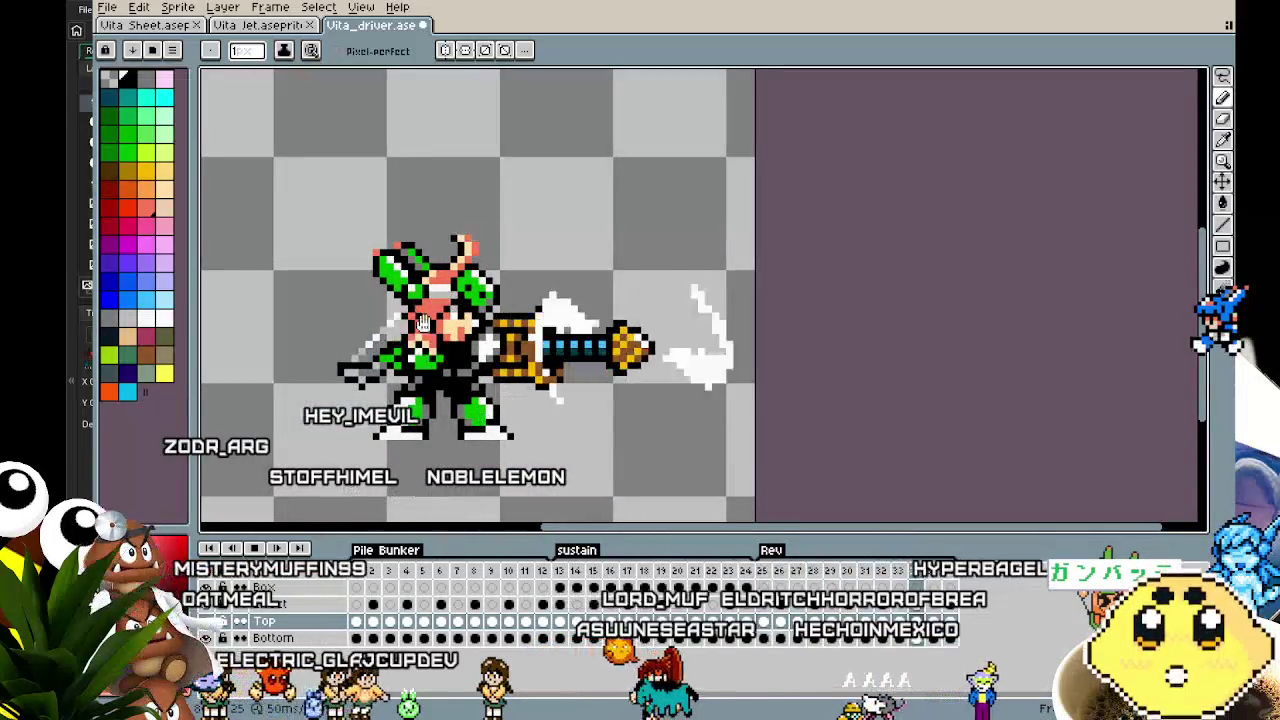
drag(496, 461, 450, 465)
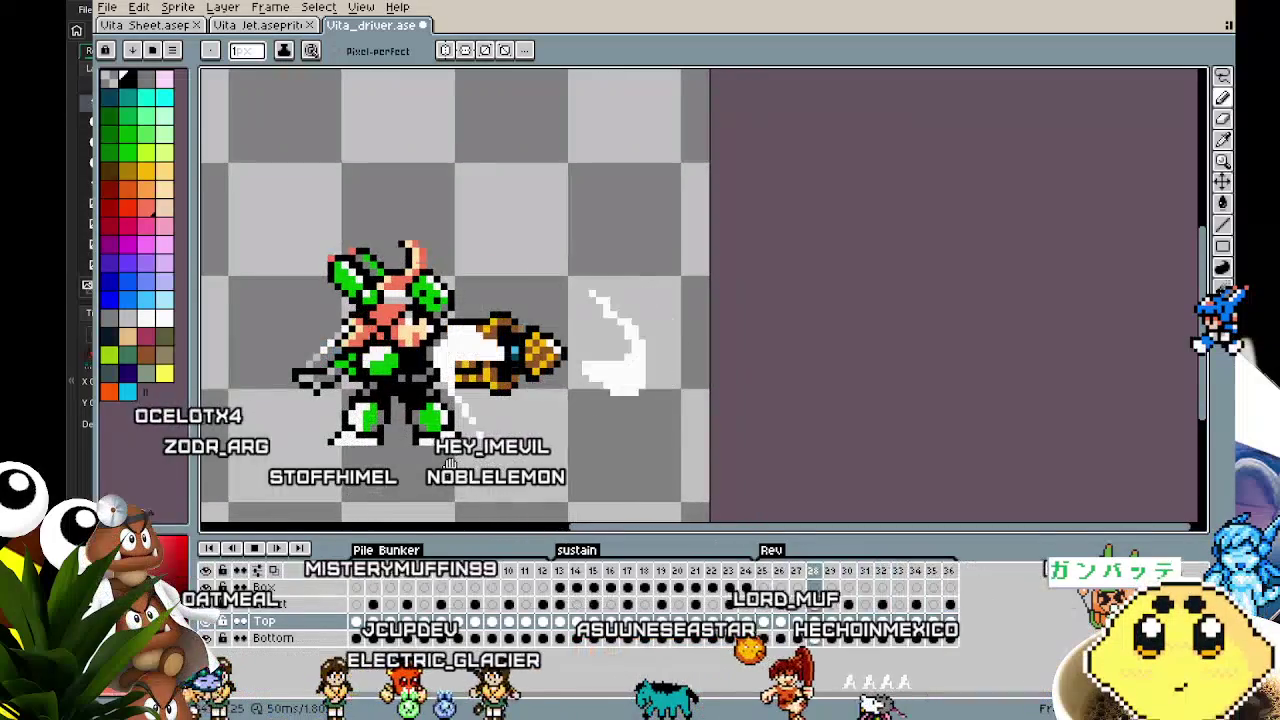
drag(435, 467, 439, 469)
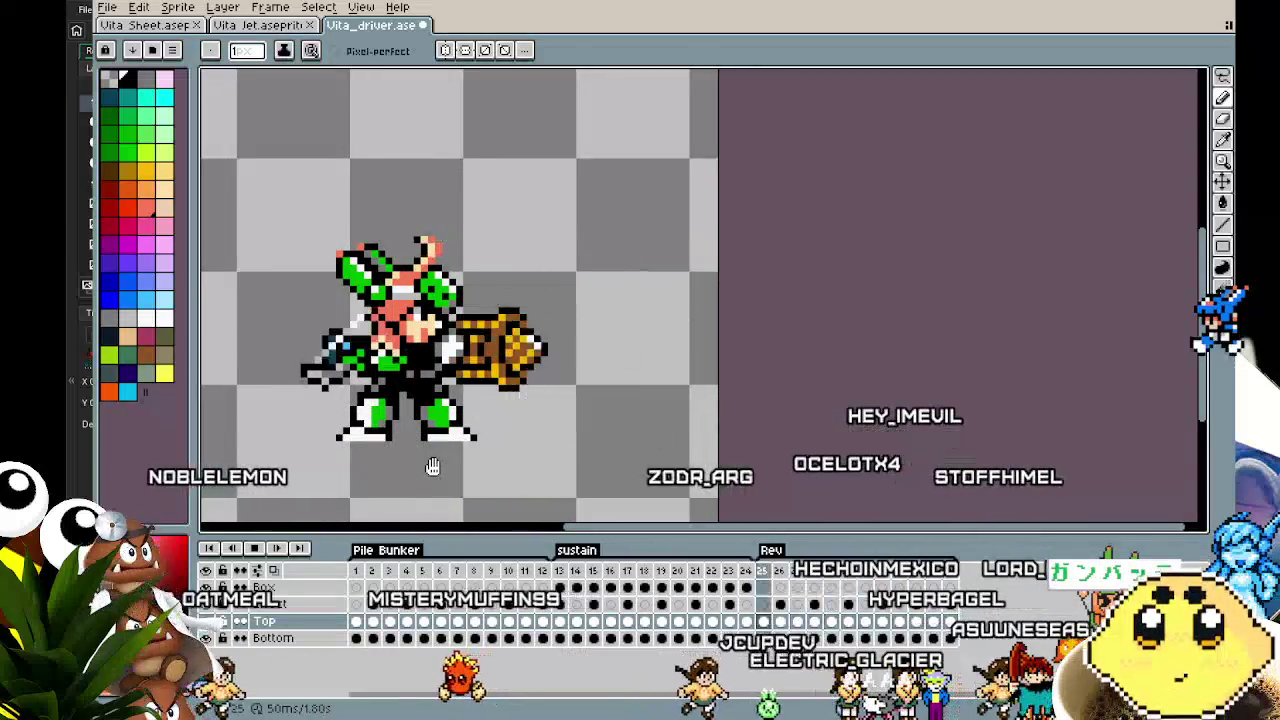
drag(432, 467, 475, 444)
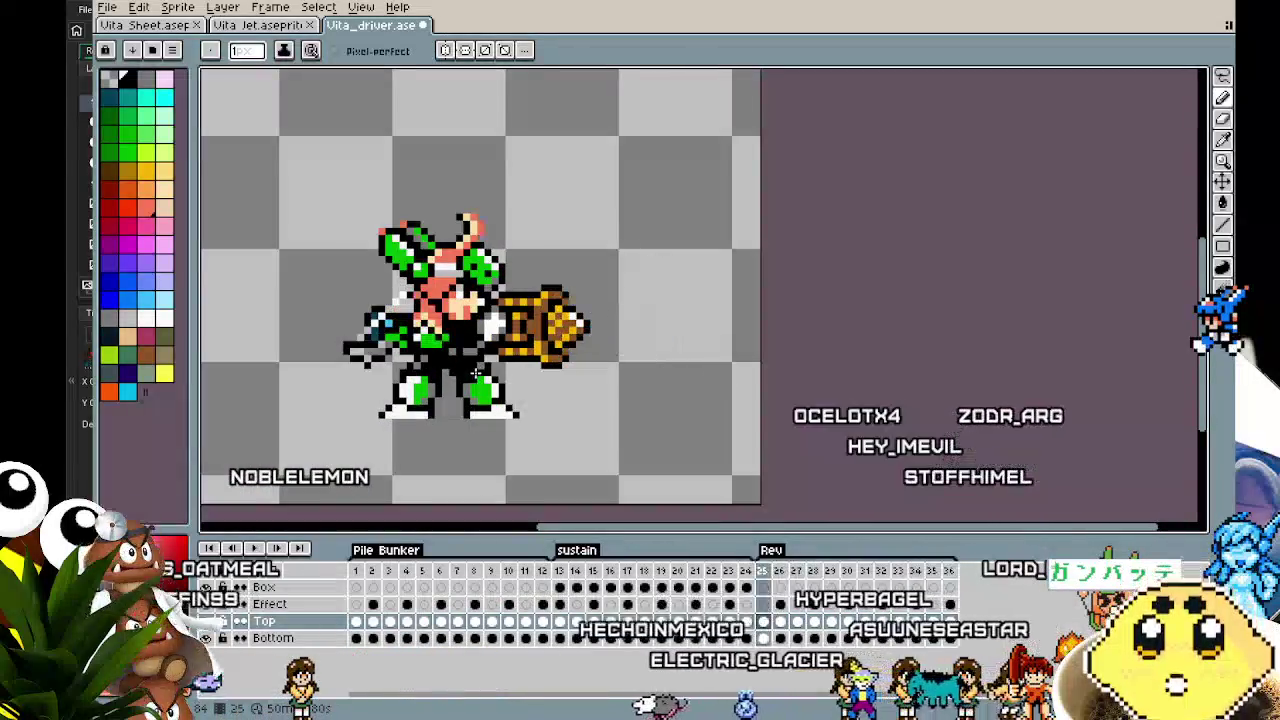
key(ctrl+s)
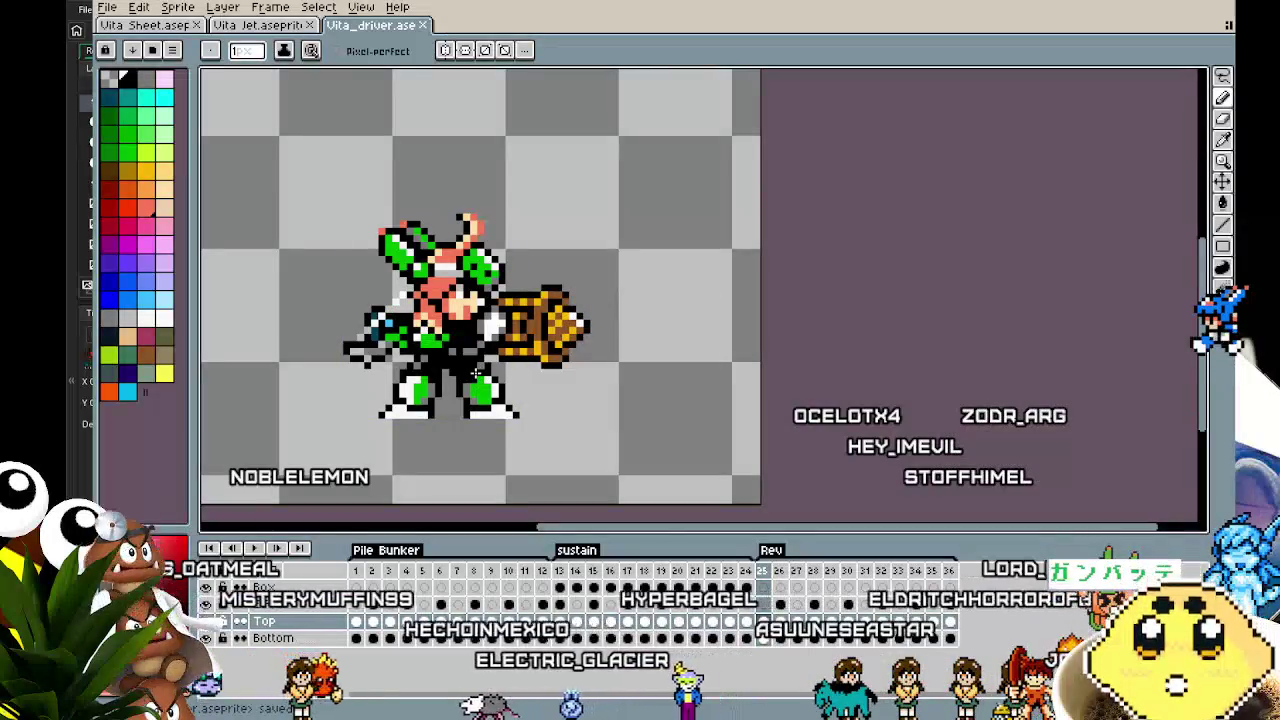
drag(476, 373, 409, 378)
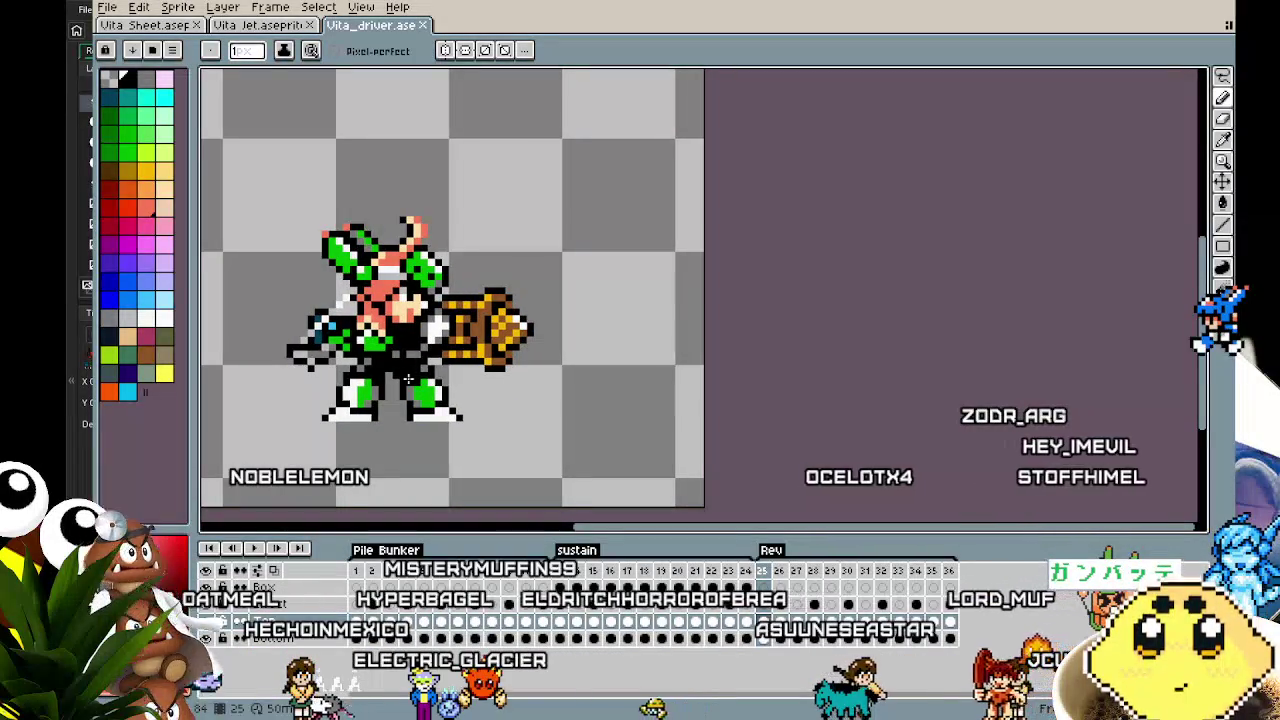
Start an animation export limited to the frames tagged Rev.
click(108, 8)
click(290, 147)
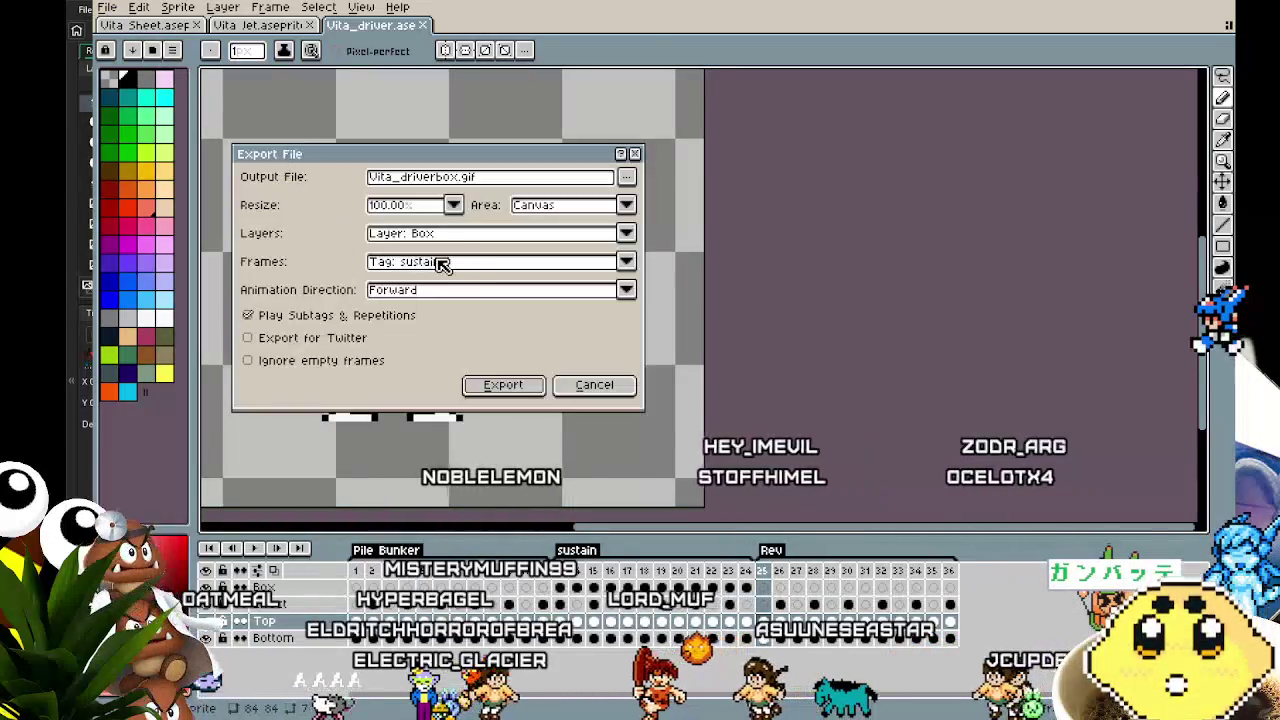
click(443, 262)
click(430, 336)
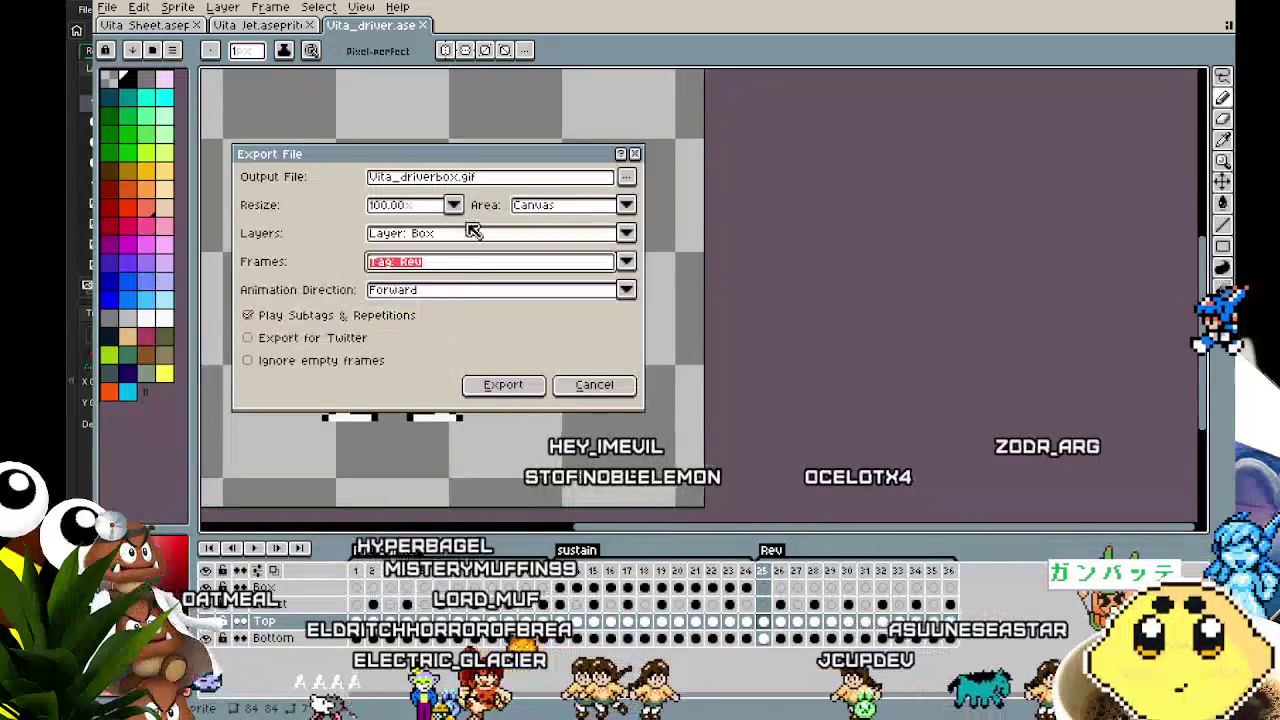
Name the output Vita_rev and export it as a GIF, accepting the format warning.
drag(484, 177, 438, 178)
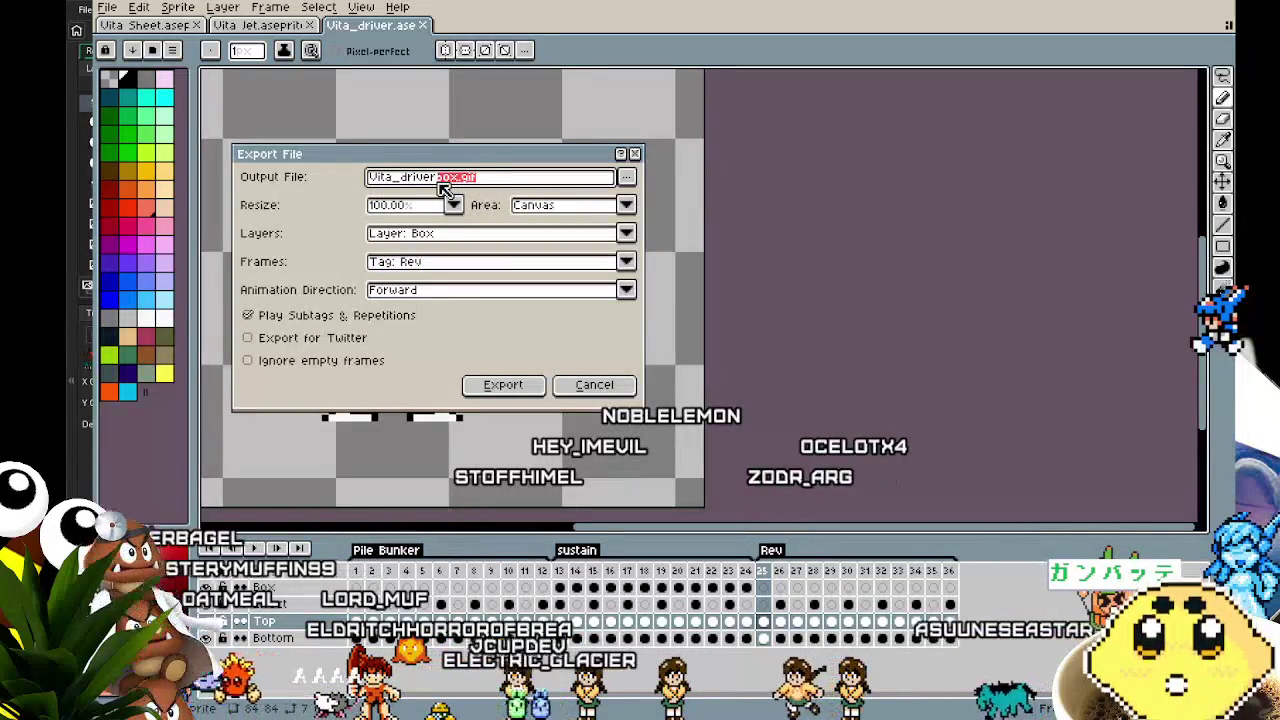
key(Home)
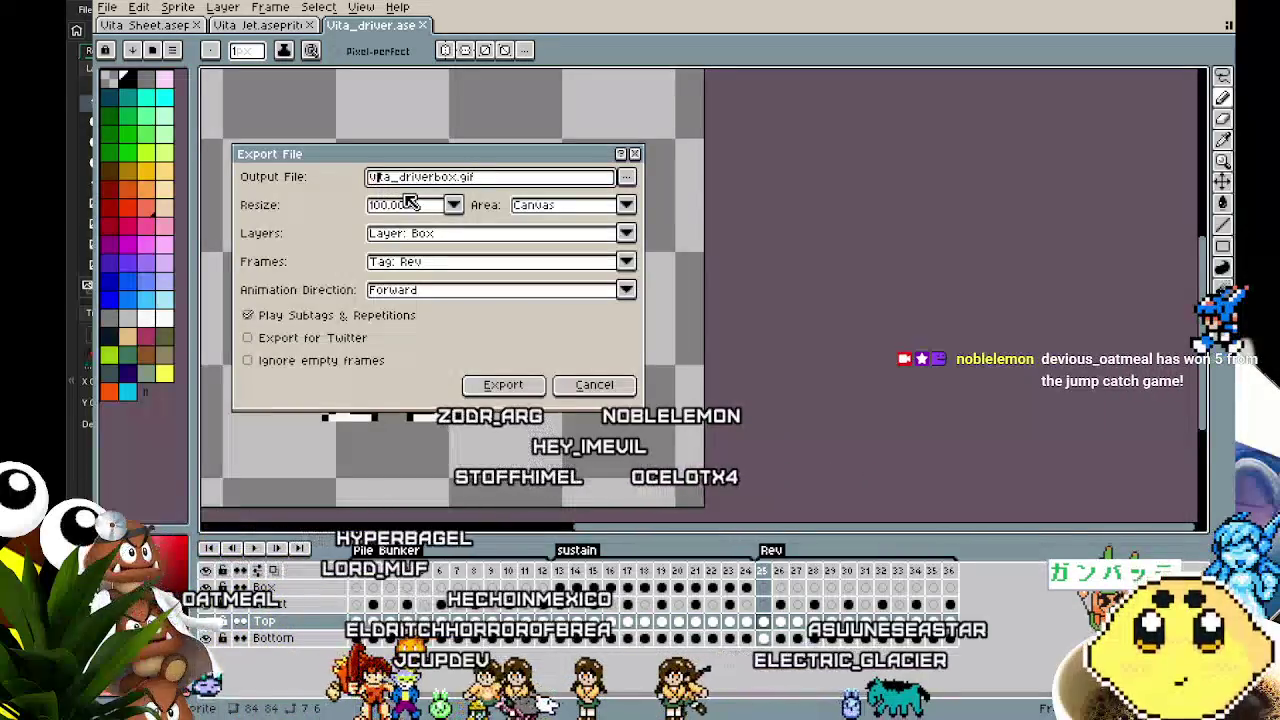
drag(531, 176, 401, 182)
text(rev)
click(503, 384)
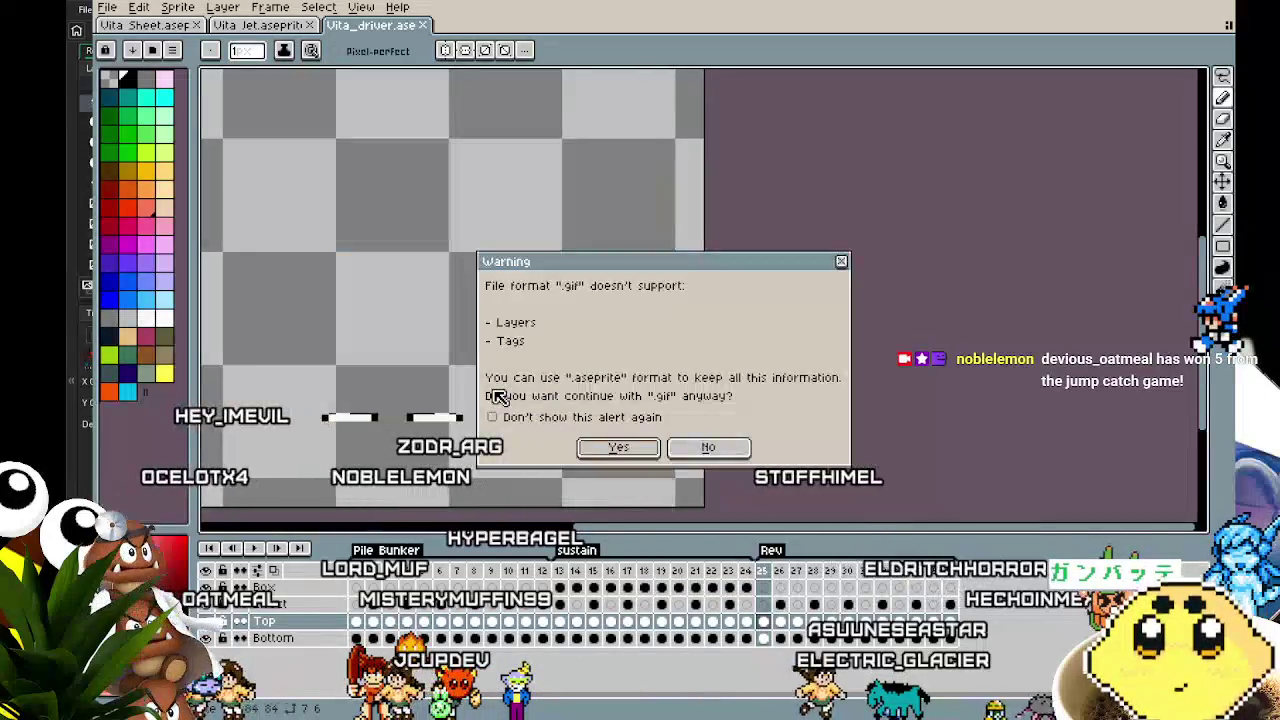
click(614, 449)
click(710, 418)
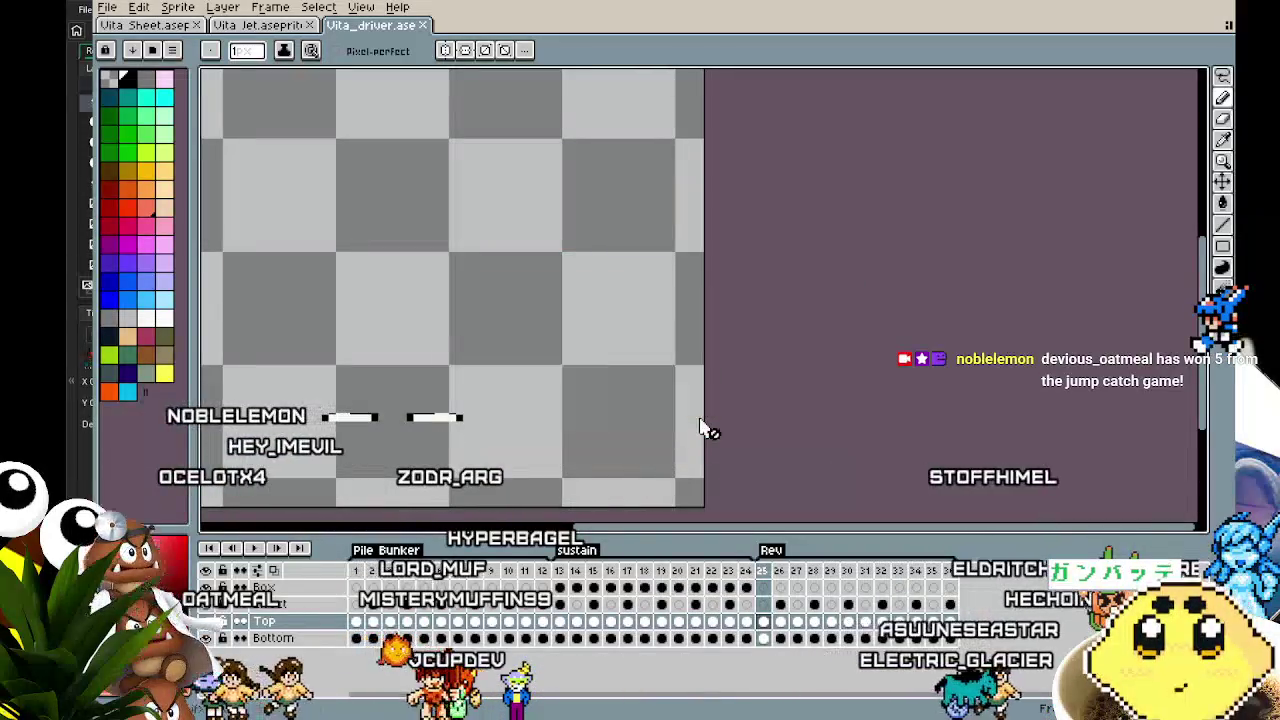
Save the Vita_driver sprite file.
scroll(418, 441, left, 2)
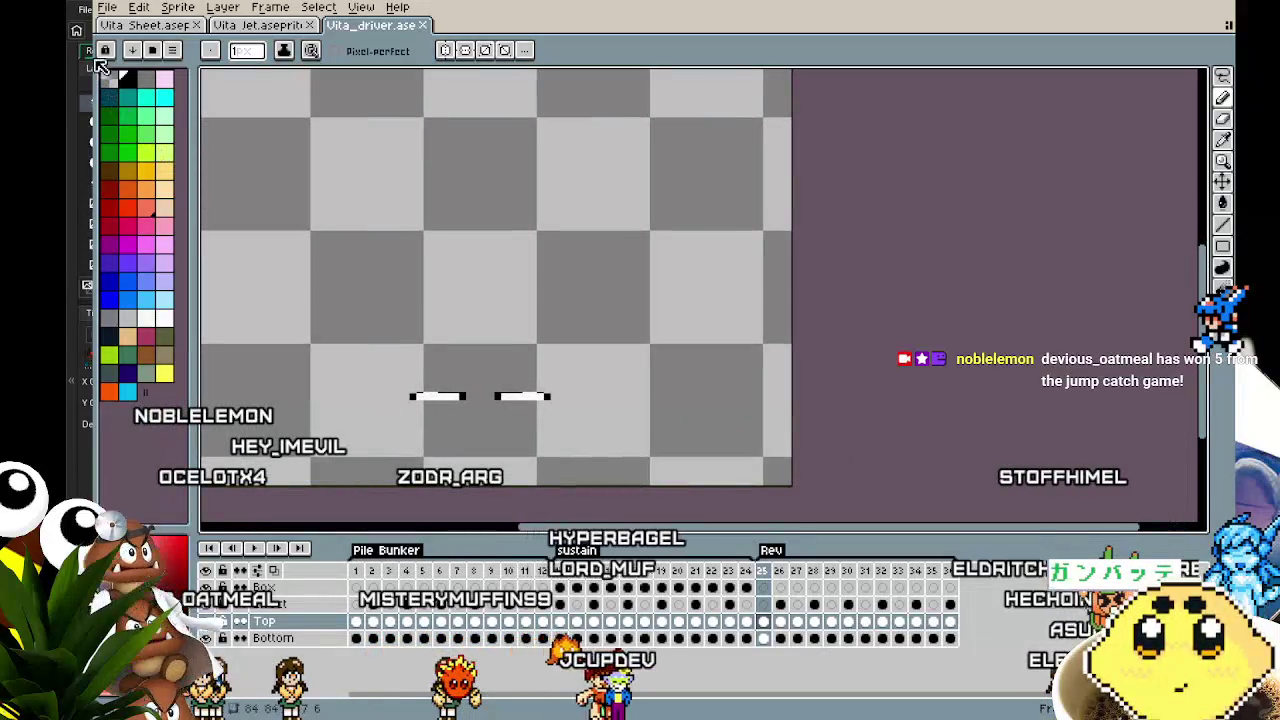
click(106, 7)
click(120, 88)
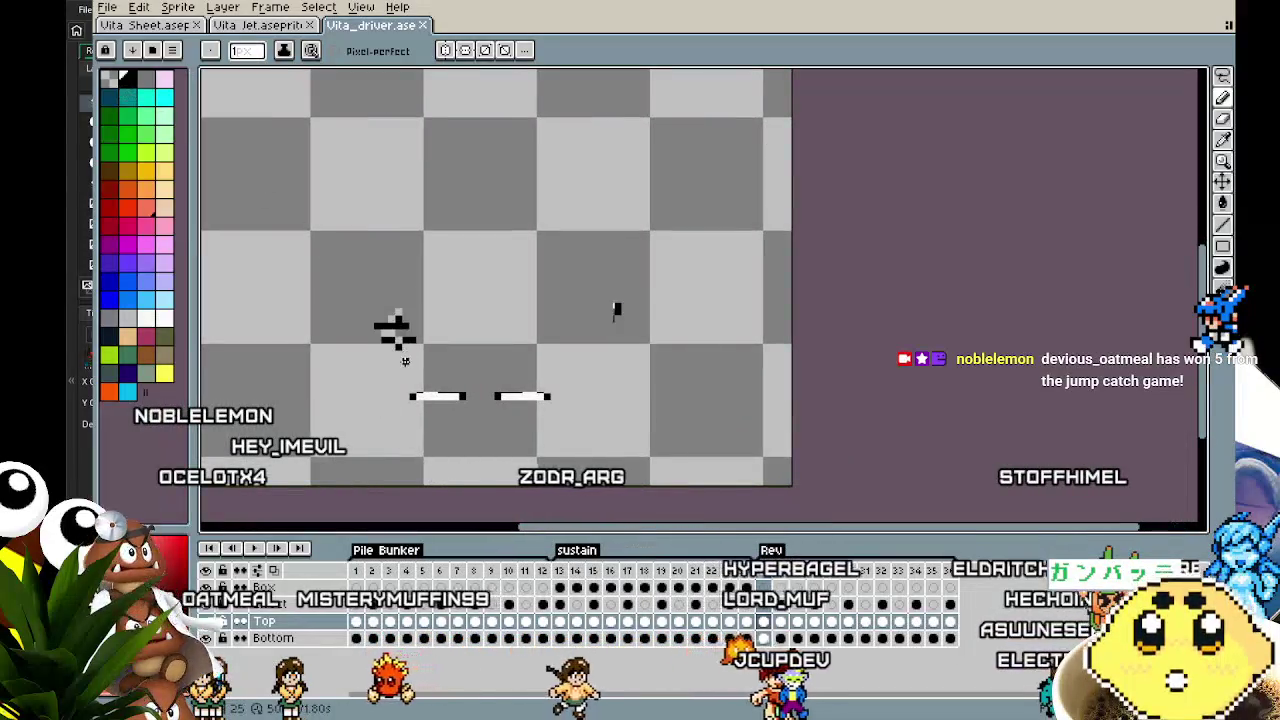
Undo to restore the full Vita sprite with her gold weapon and recentre it on the canvas.
scroll(405, 361, right, 2)
click(461, 373)
key(ctrl+z)
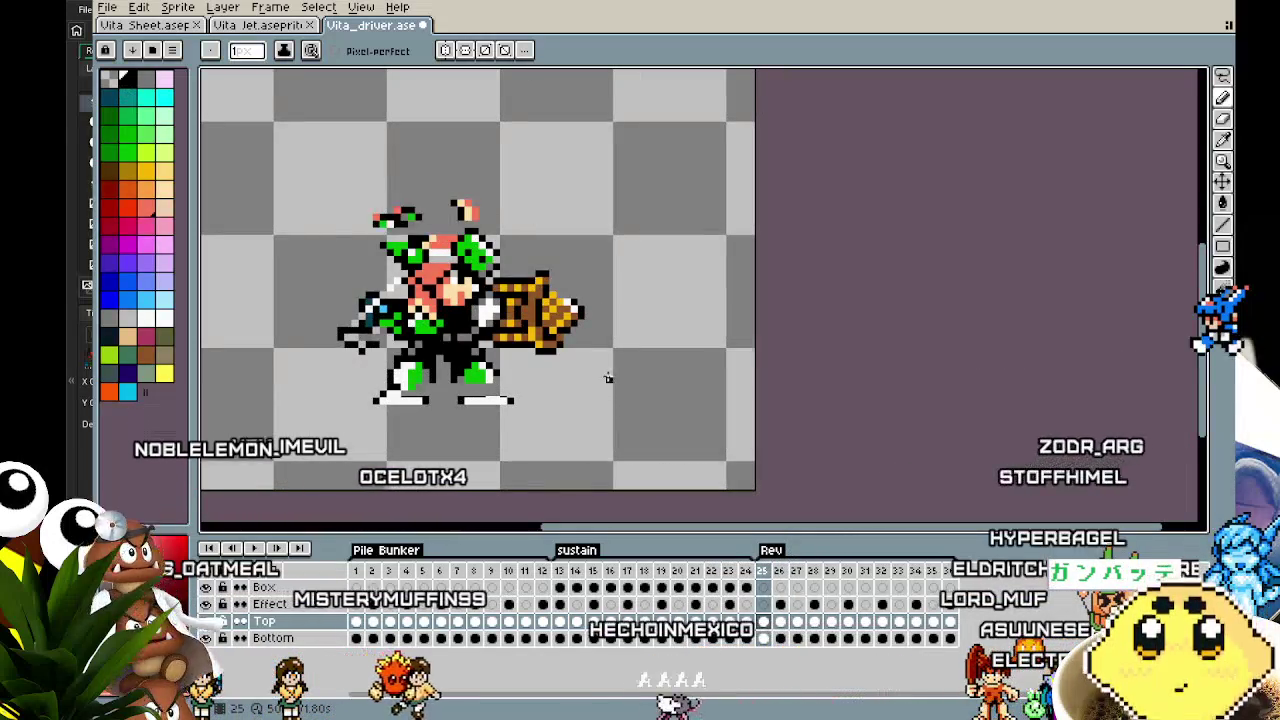
scroll(607, 374, down, 3)
scroll(607, 374, up, 2)
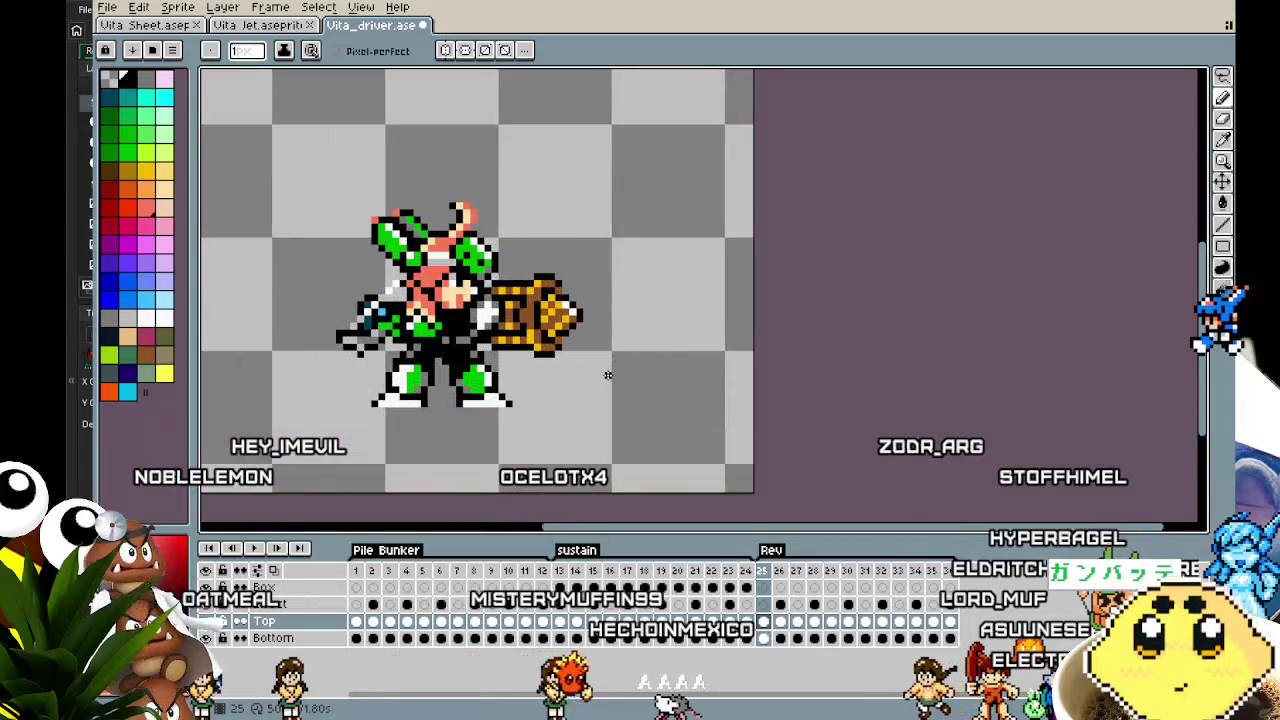
scroll(379, 397, down, 1)
scroll(397, 402, up, 1)
key(ctrl)
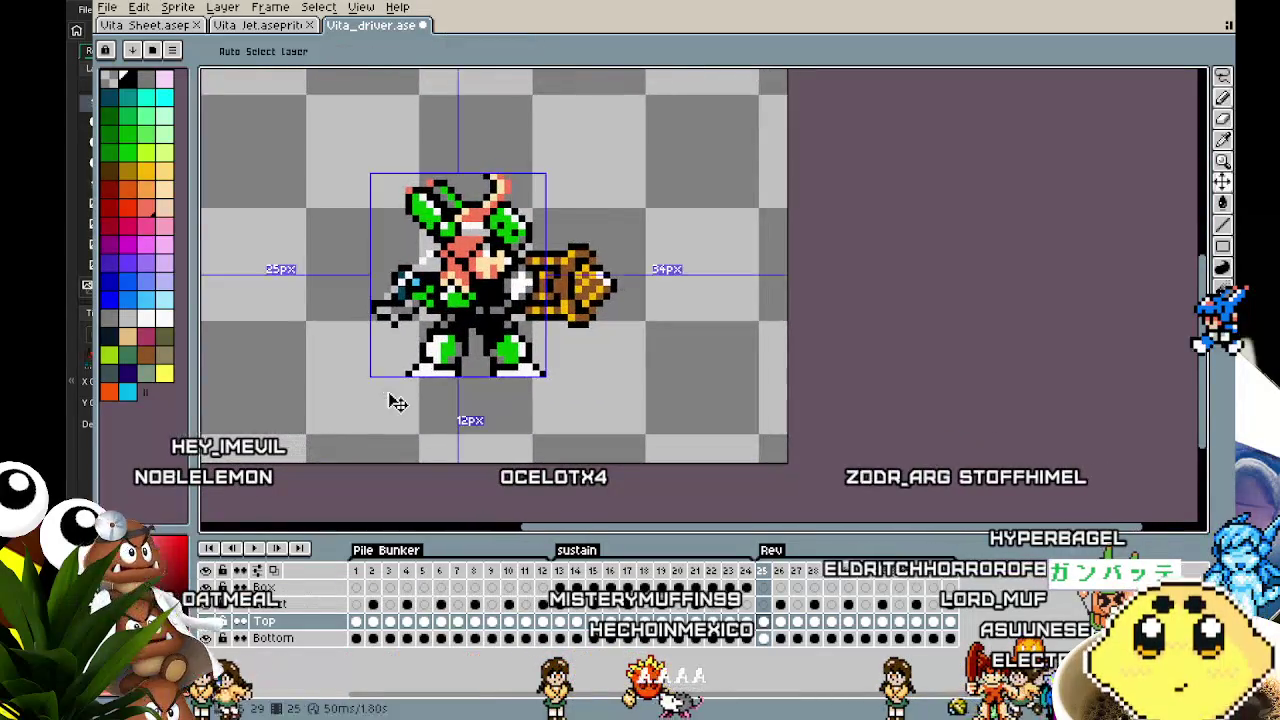
mouse_move(380, 391)
mouse_down()
mouse_move(316, 408)
mouse_move(363, 423)
mouse_up()
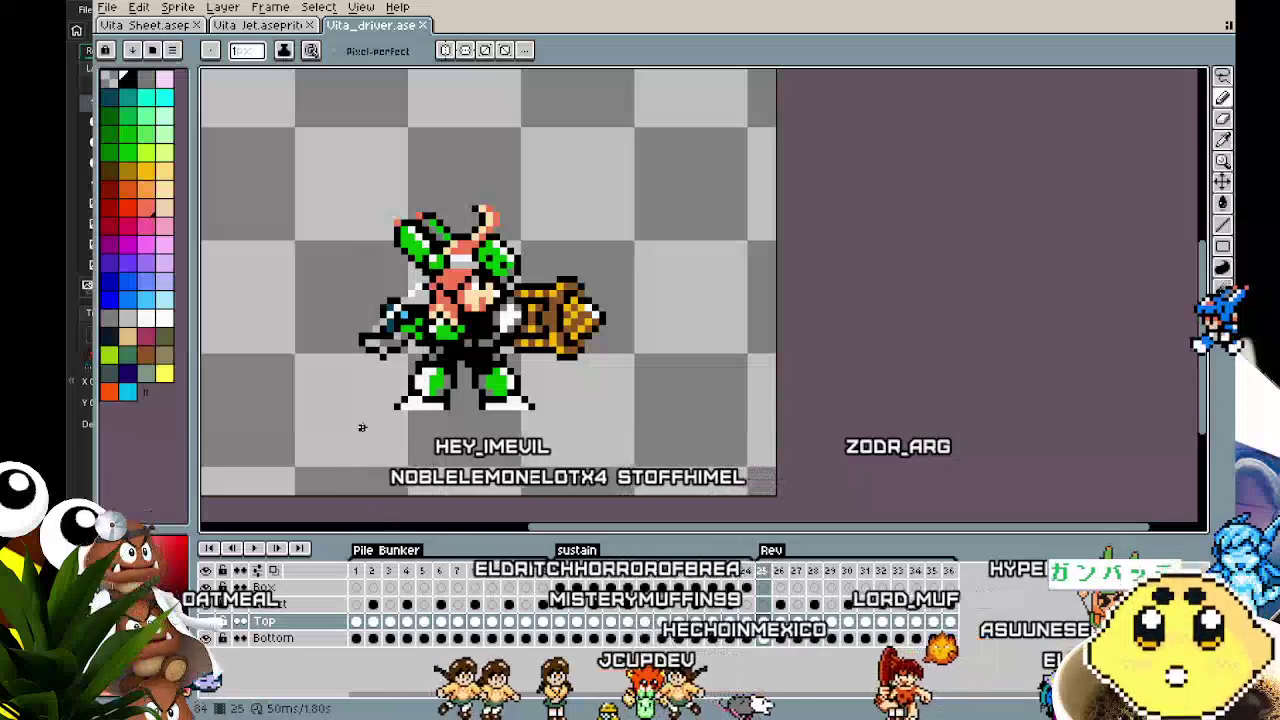
drag(436, 250, 484, 250)
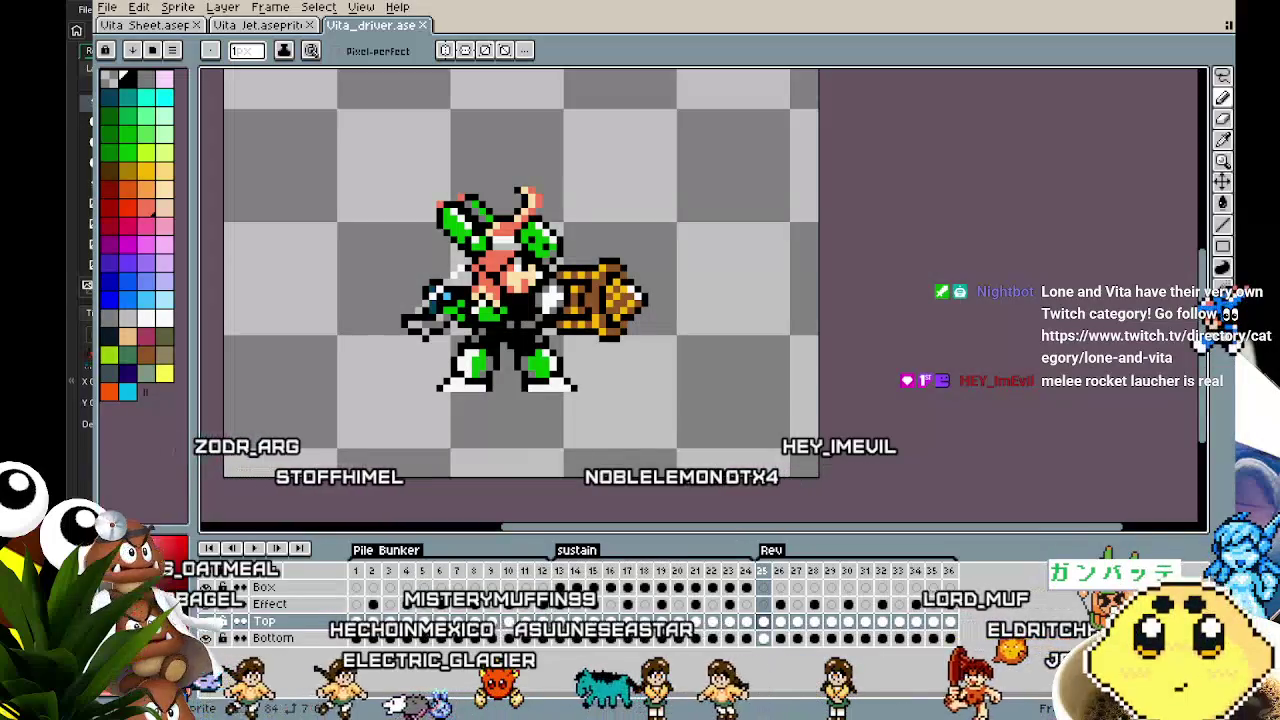
Switch from Aseprite to GameMaker Studio 2 to see player_vita's event code.
key(alt+Tab)
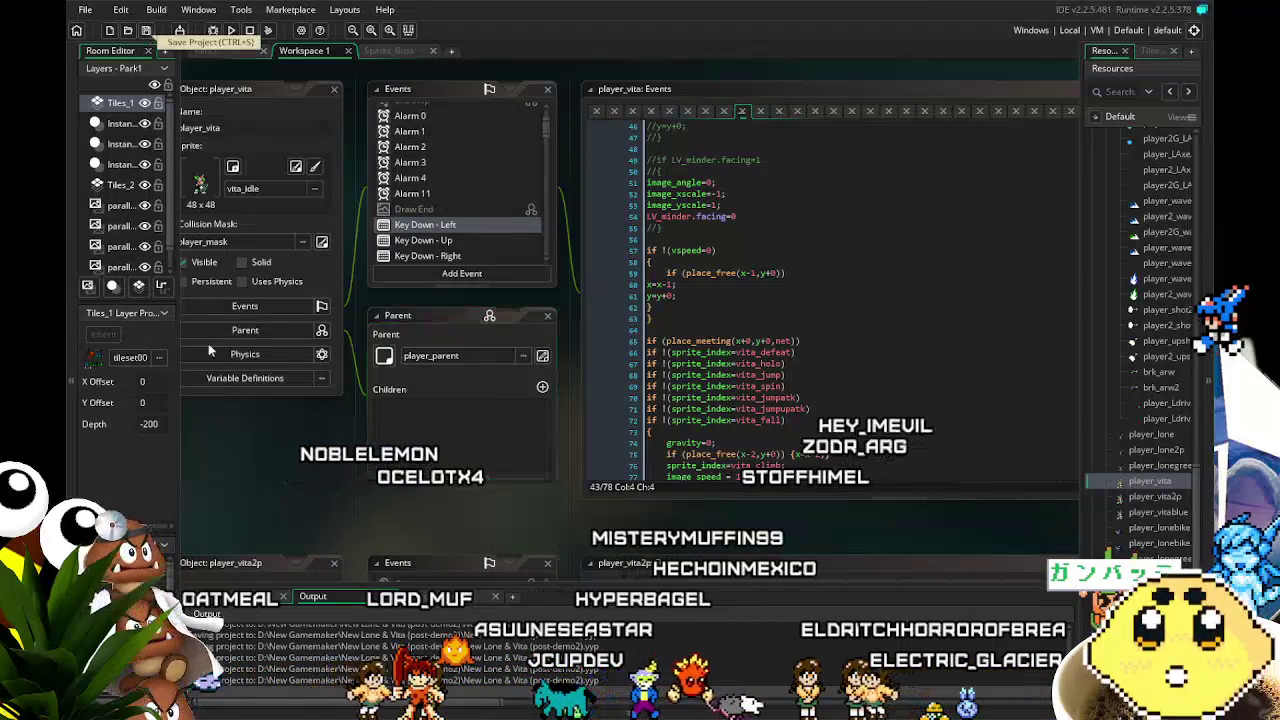
Pan and scroll the workspace to read player_vita's code down to the wall-climb block.
mouse_move(310, 481)
mouse_down()
mouse_move(258, 475)
mouse_move(314, 478)
mouse_up()
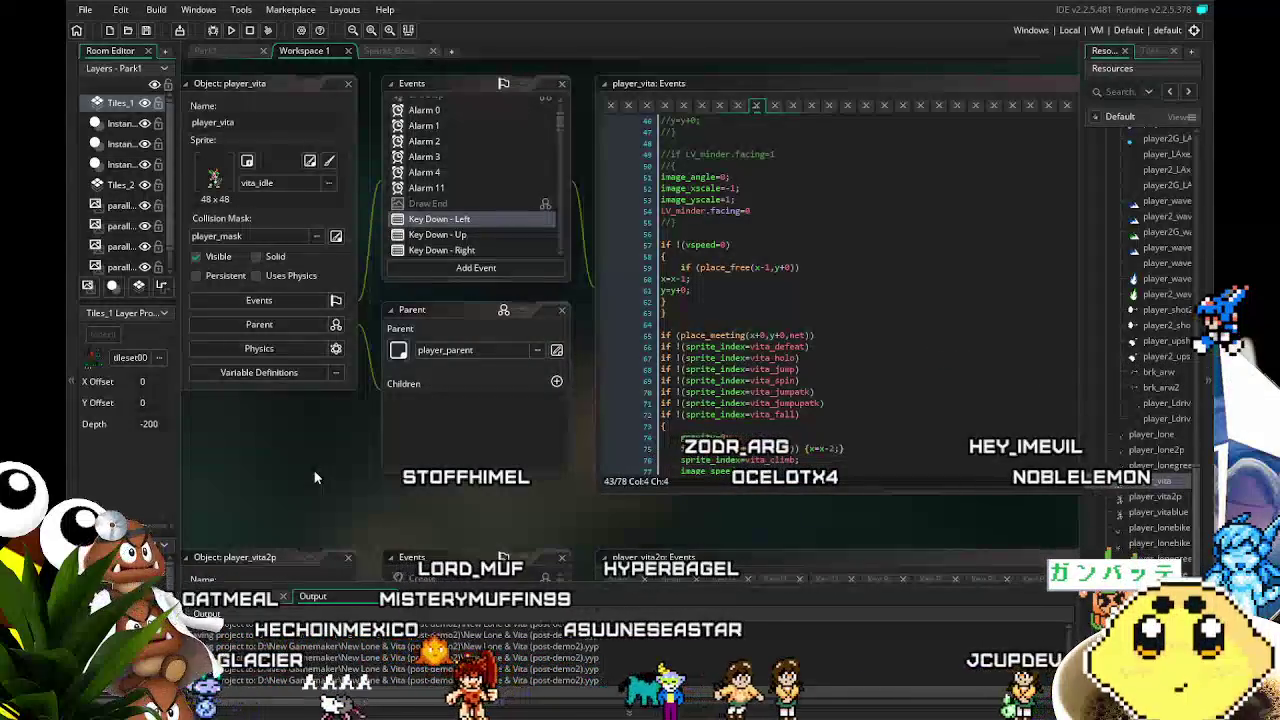
drag(314, 477, 389, 441)
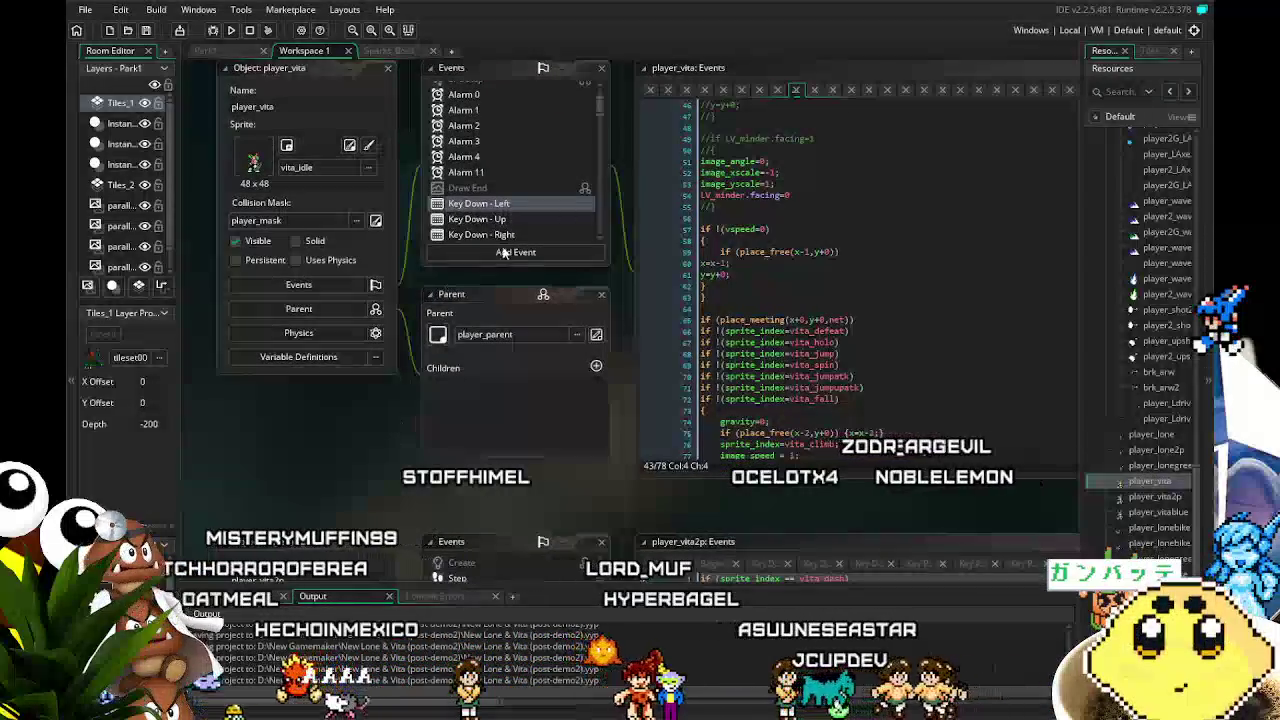
scroll(532, 185, up, 2)
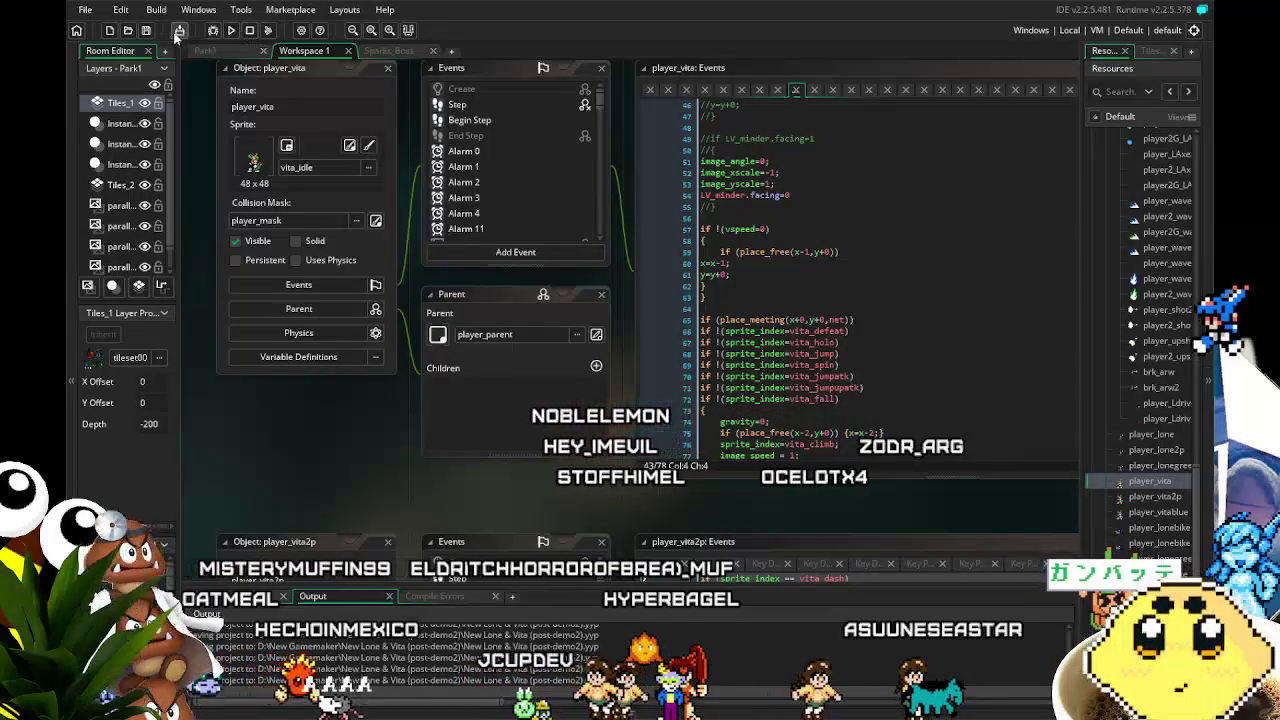
drag(472, 494, 433, 498)
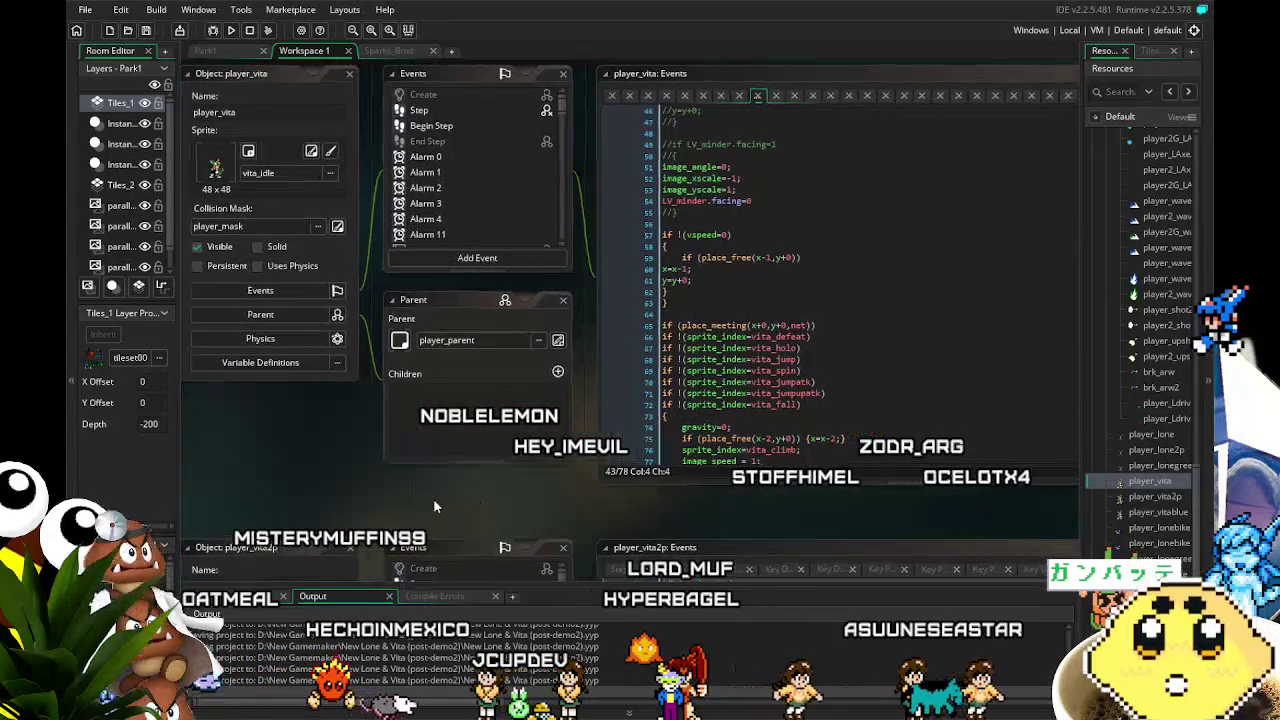
scroll(1117, 534, up, 7)
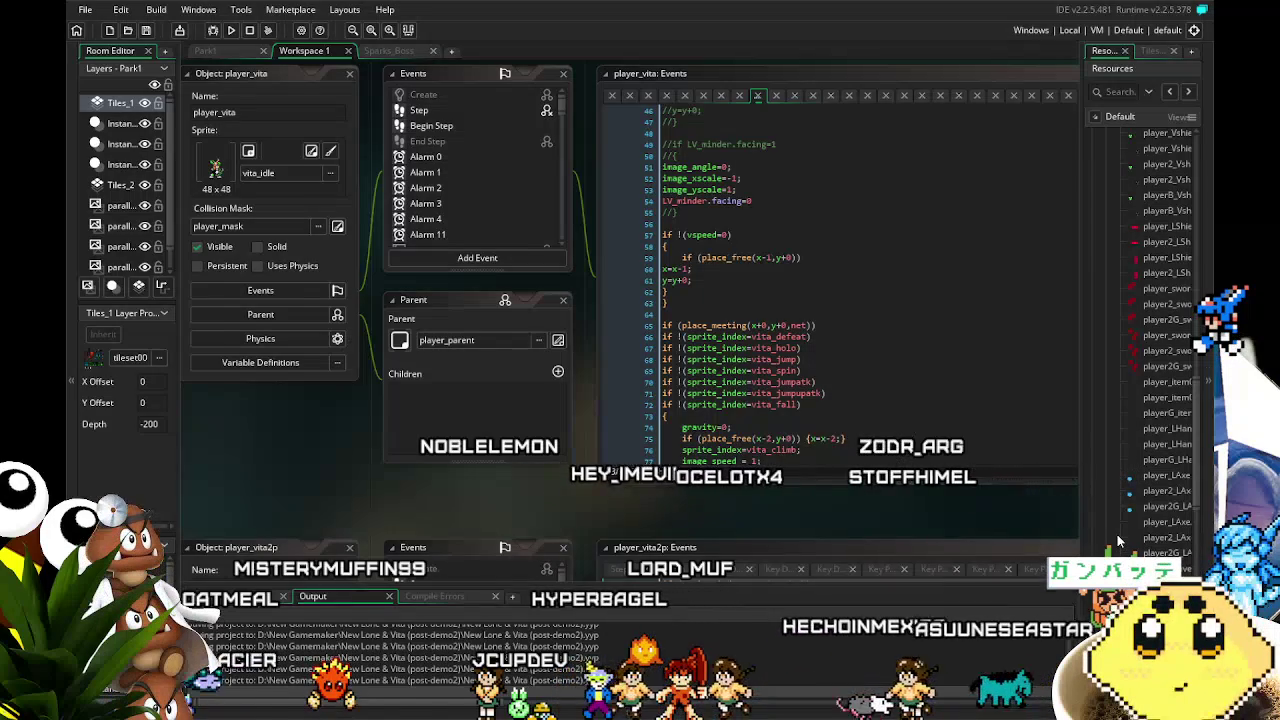
scroll(616, 540, right, 1)
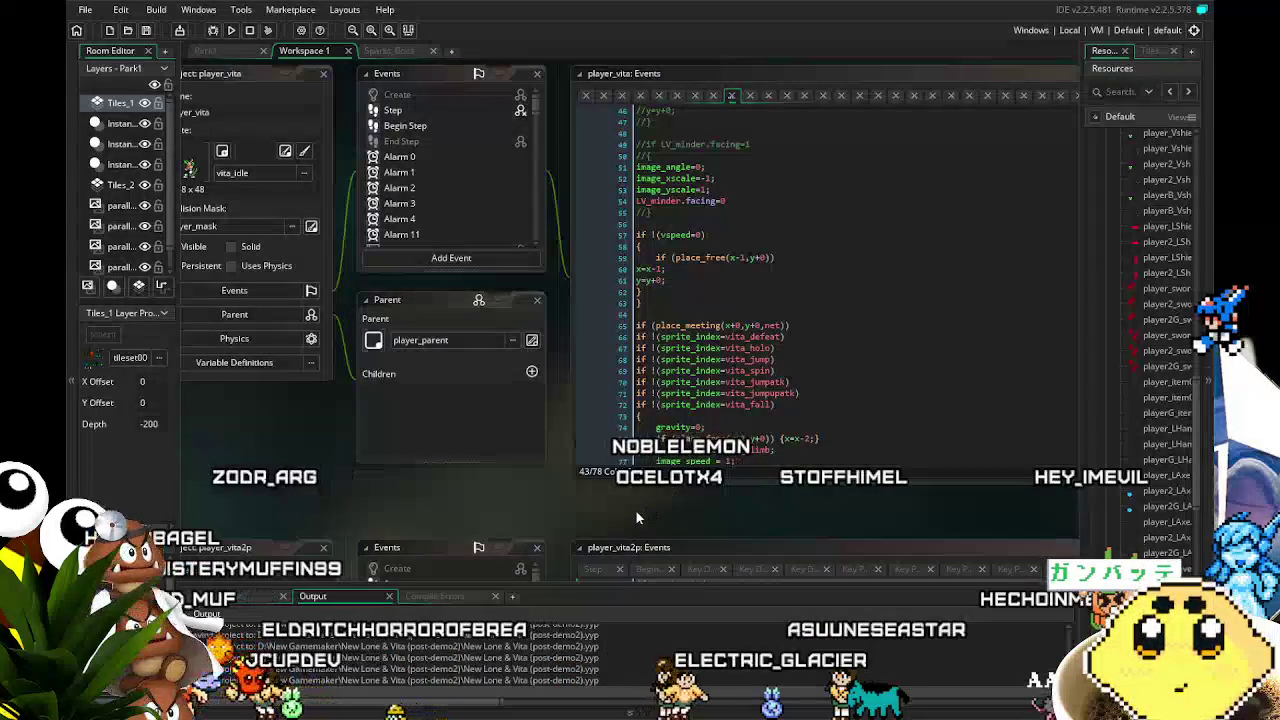
drag(636, 511, 614, 512)
scroll(702, 437, down, 1)
scroll(1133, 392, up, 5)
scroll(1133, 392, up, 10)
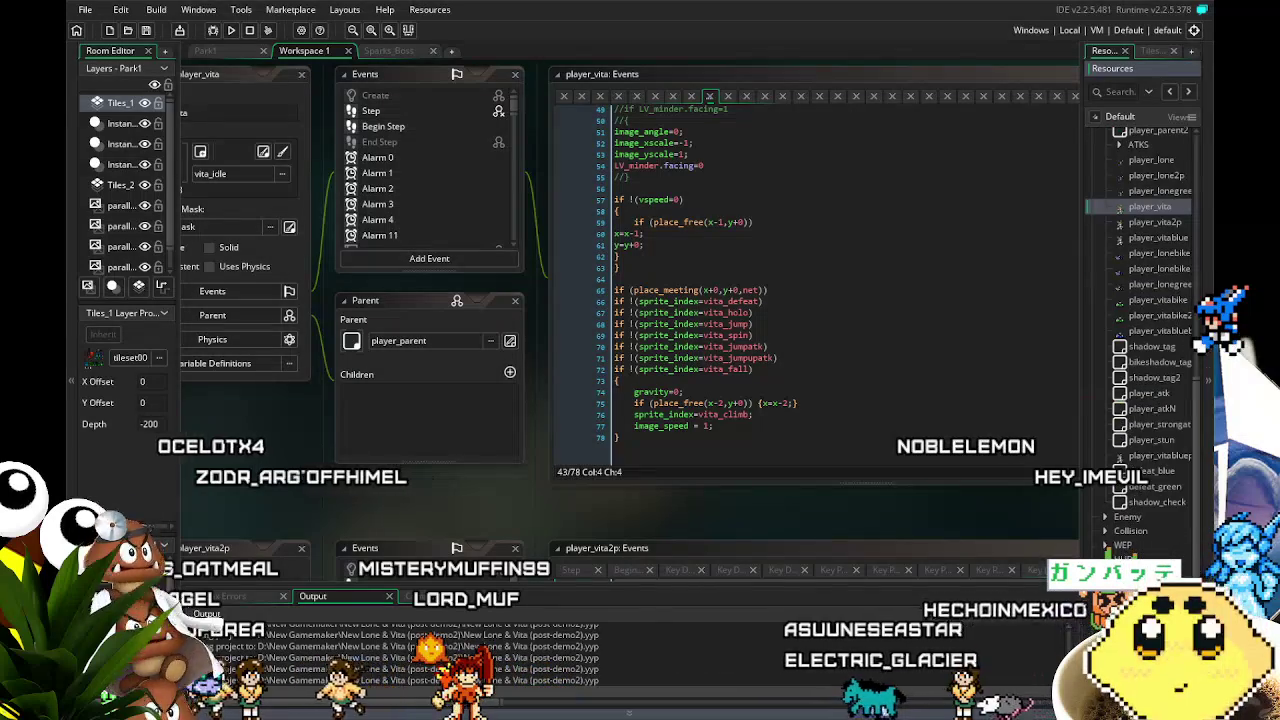
Expand the Sprites folder, briefly opening and closing its Enemy subfolder.
scroll(1123, 443, up, 5)
scroll(1137, 467, up, 8)
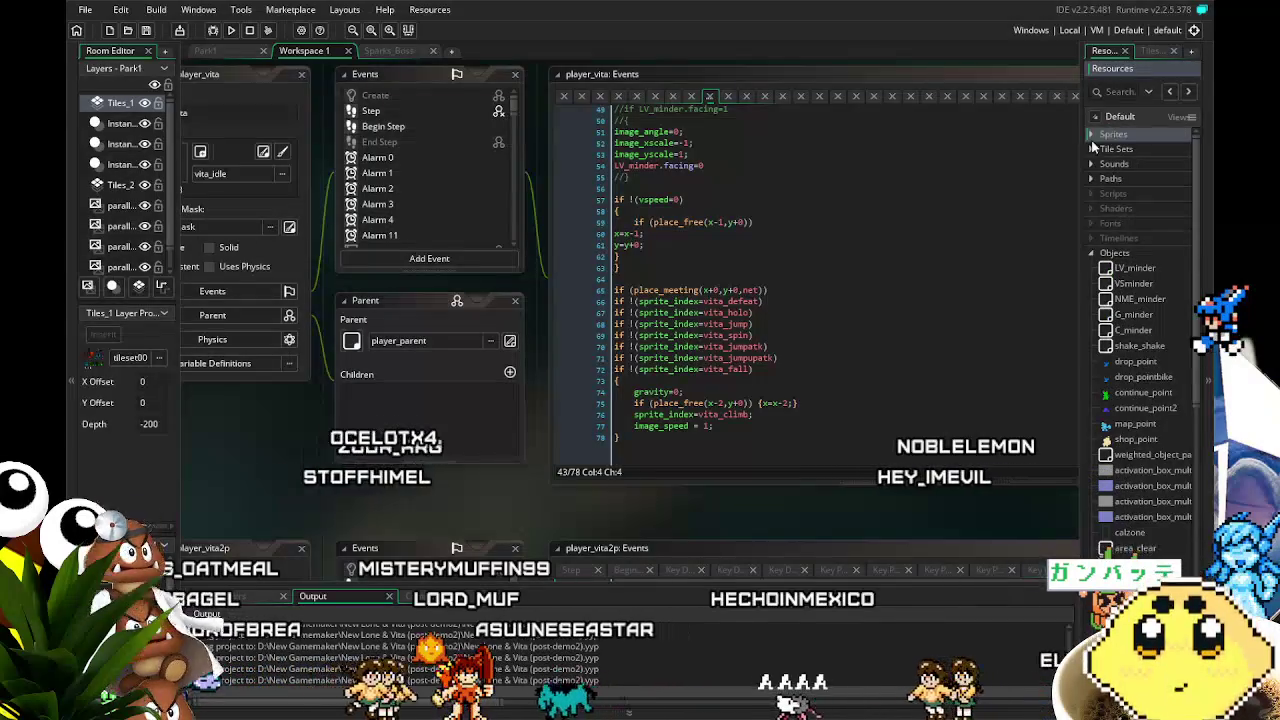
click(1091, 134)
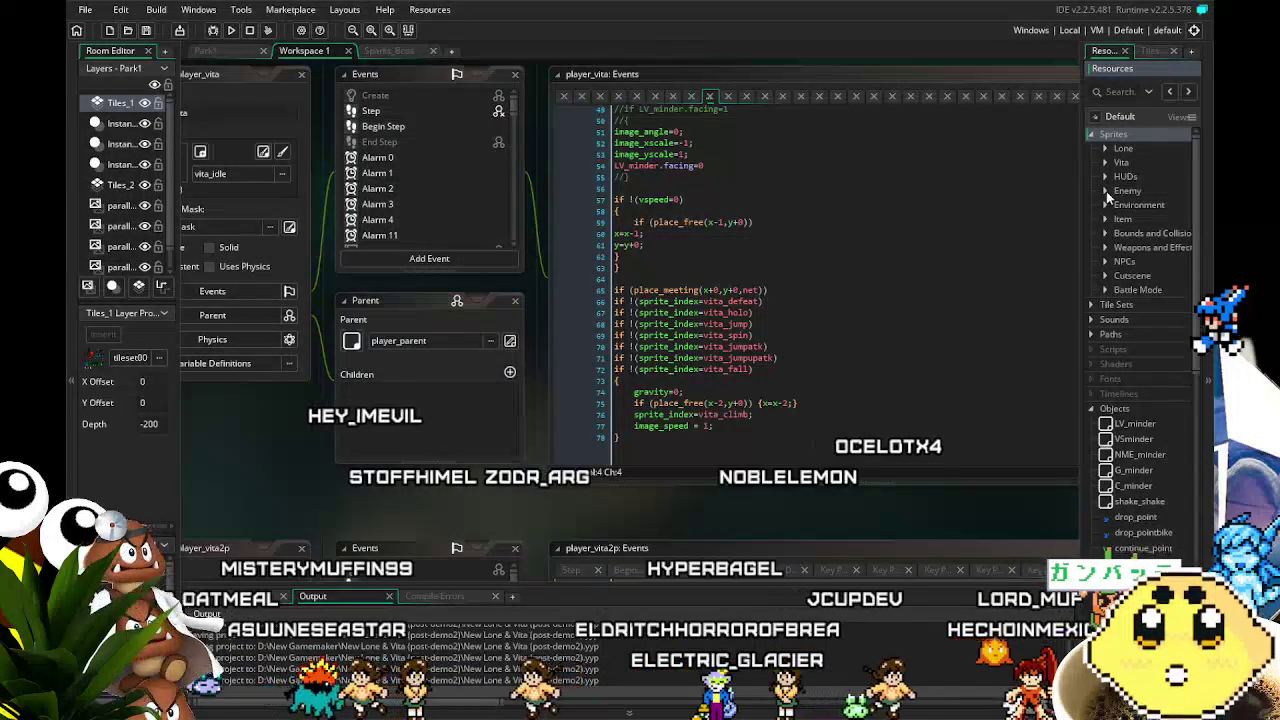
click(1106, 191)
click(1106, 191)
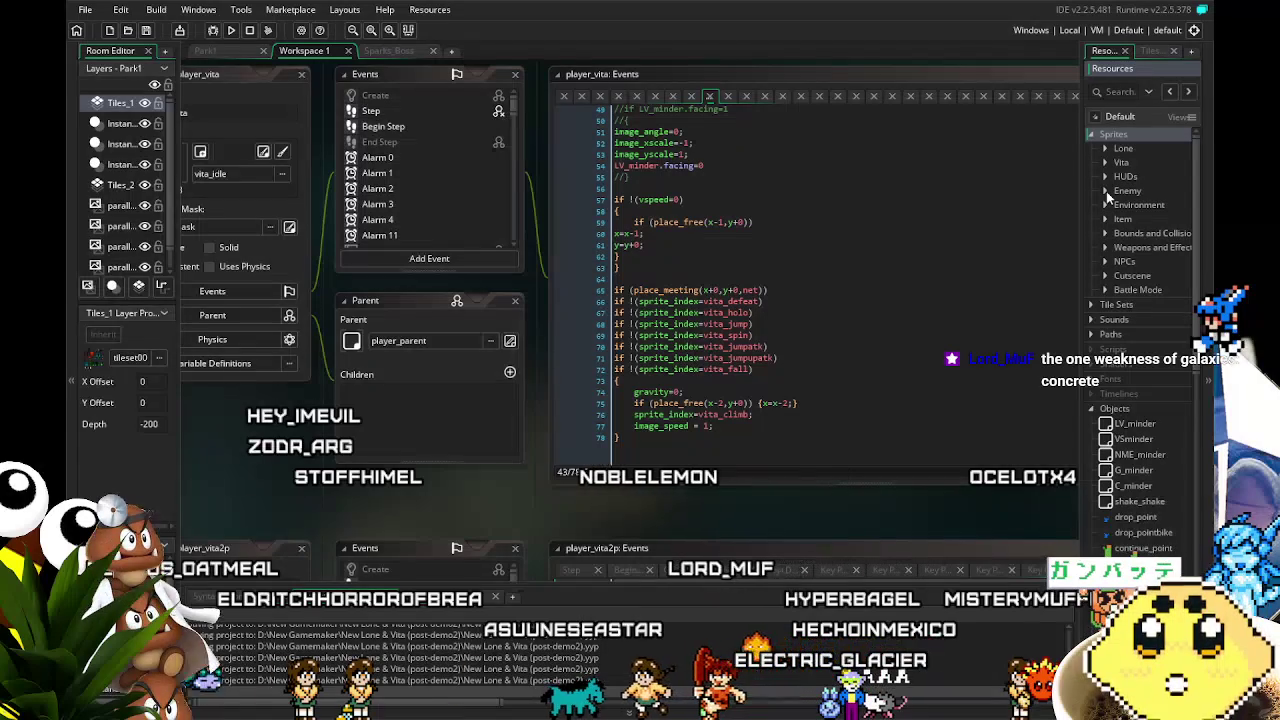
Pan the workspace left and scroll through player_vita's net-collision wall-climb code.
drag(627, 506, 589, 512)
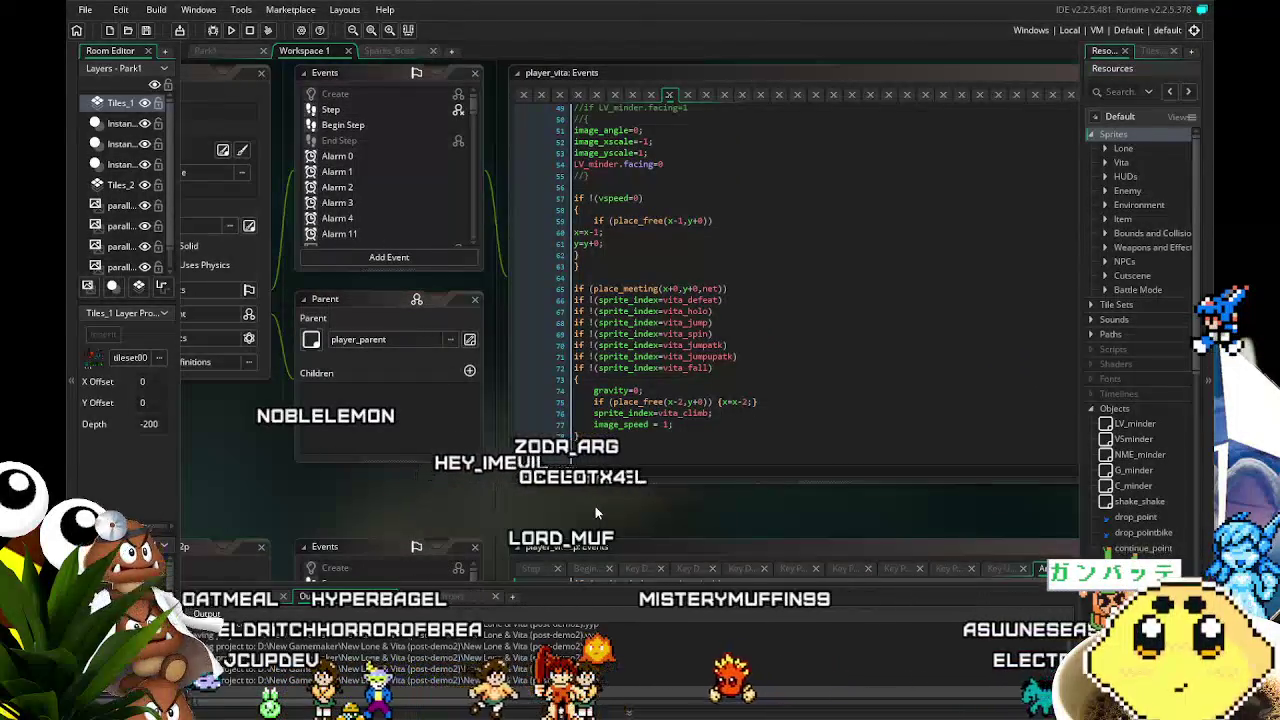
drag(595, 506, 577, 505)
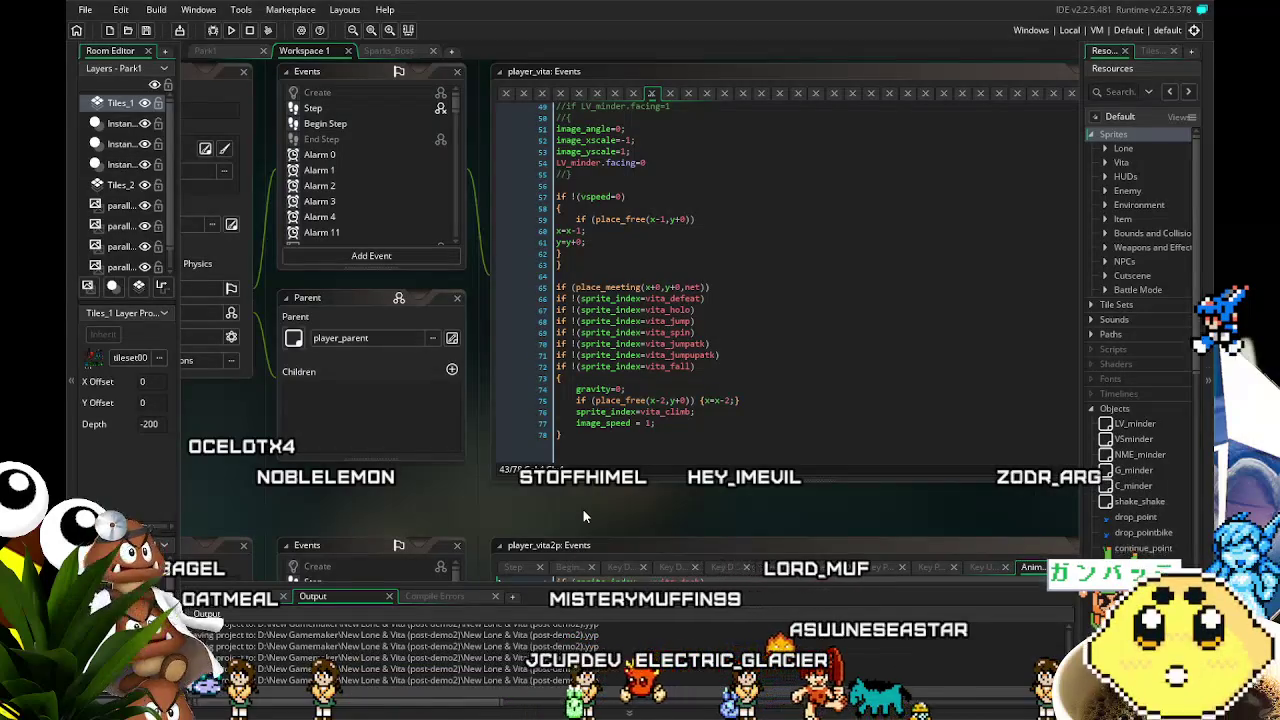
drag(585, 516, 561, 519)
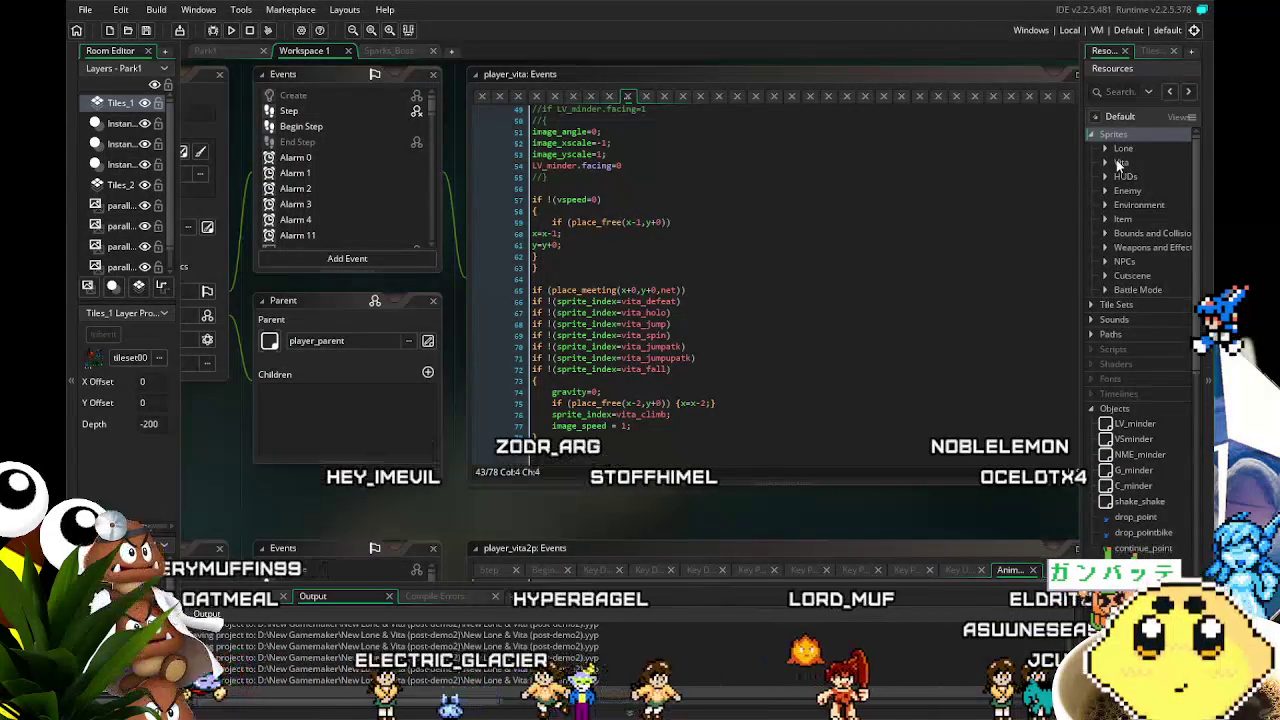
scroll(1110, 152, down, 2)
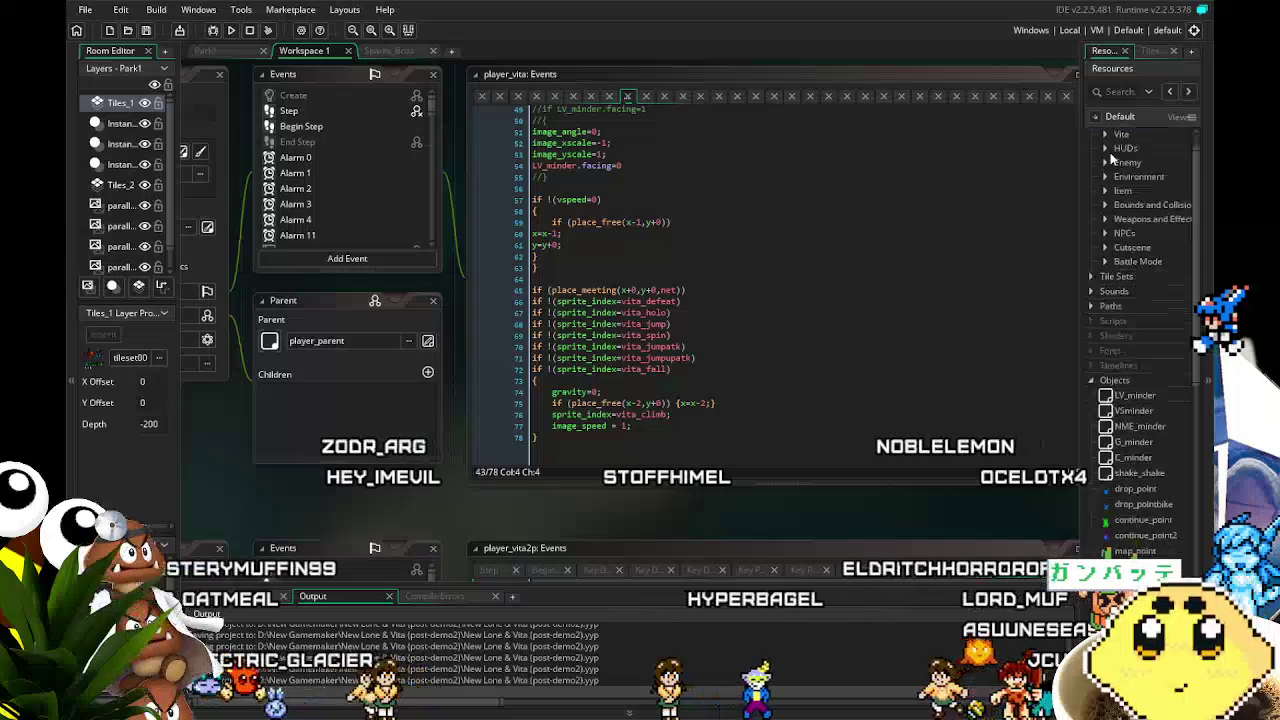
scroll(1110, 152, down, 2)
scroll(1110, 155, down, 2)
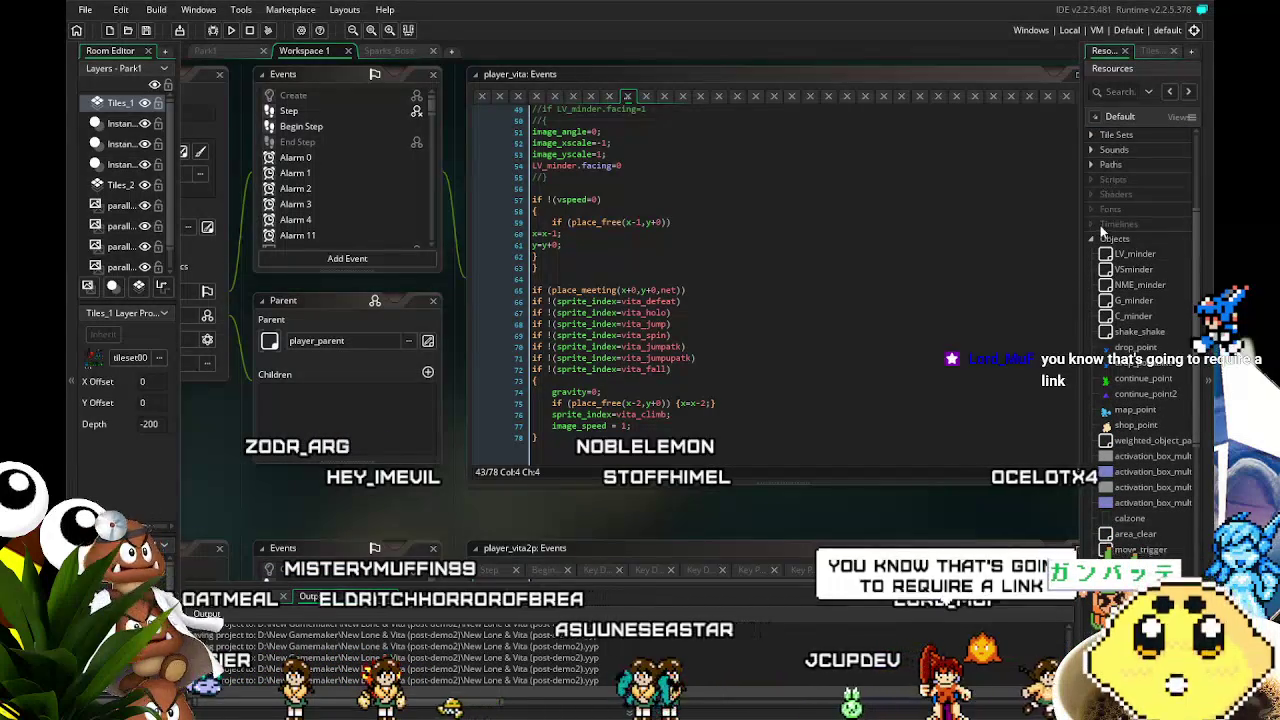
scroll(1110, 152, up, 4)
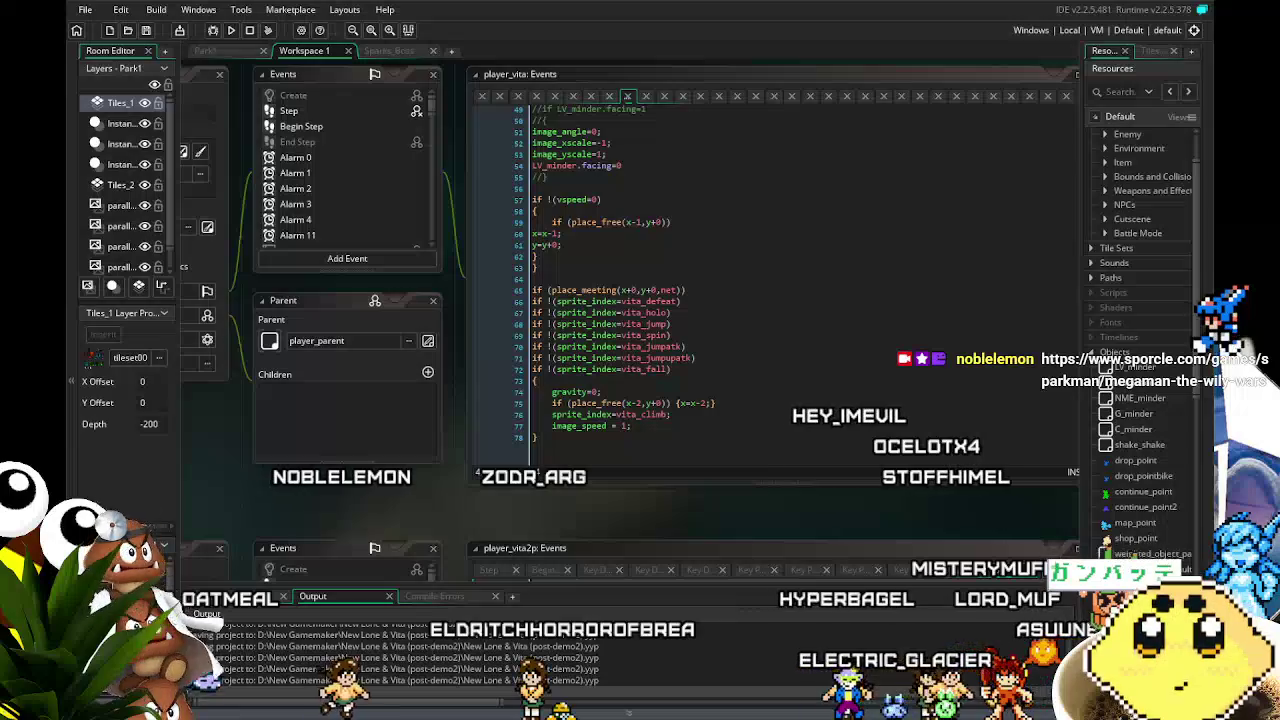
scroll(361, 506, right, 2)
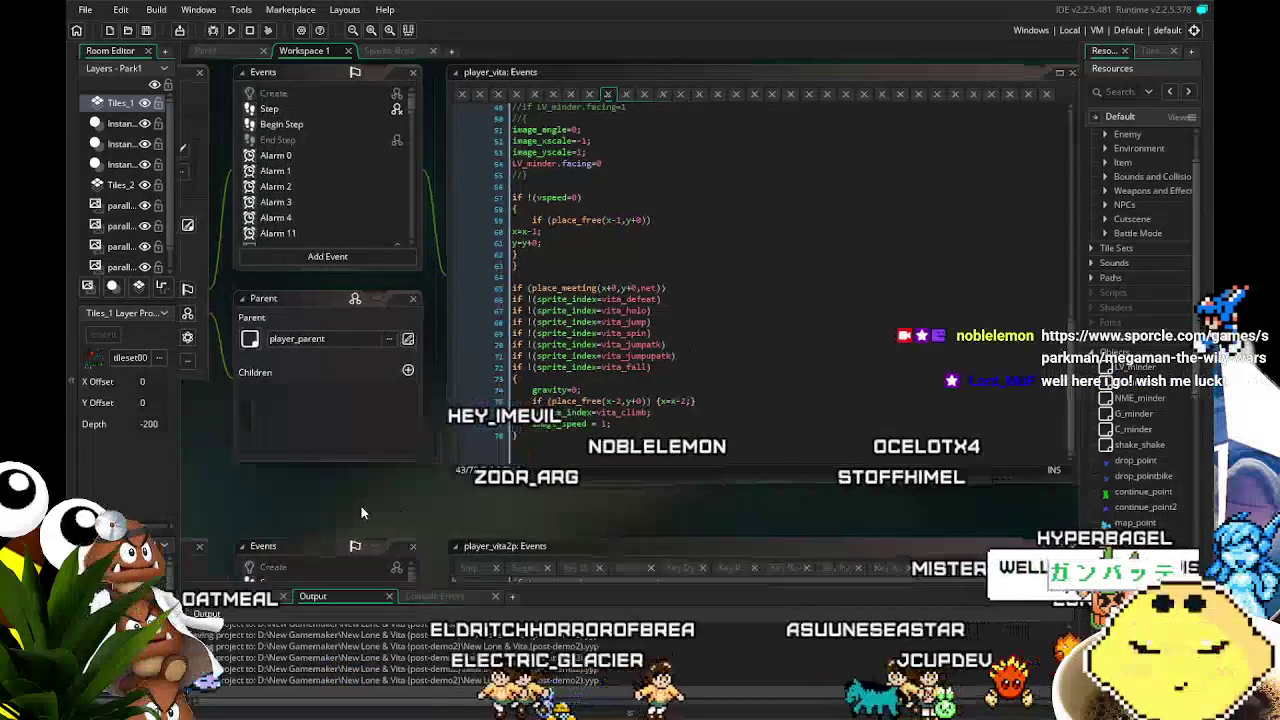
scroll(375, 510, left, 1)
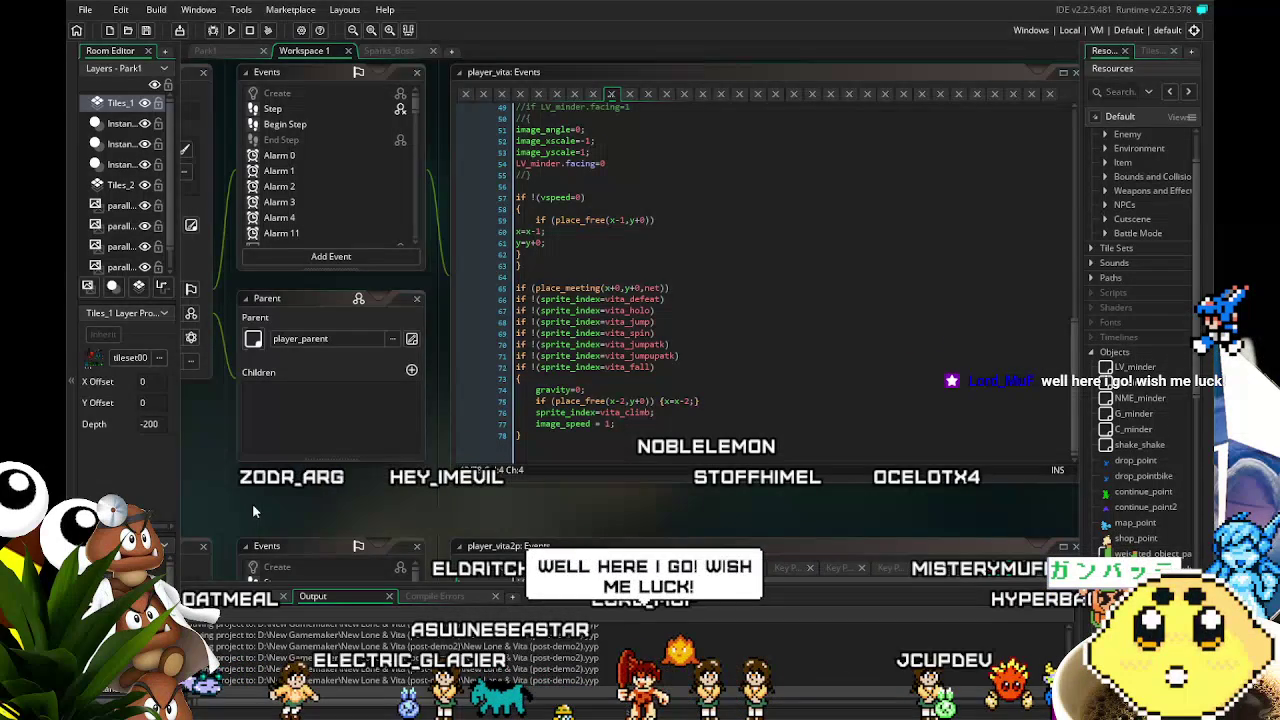
drag(273, 503, 361, 527)
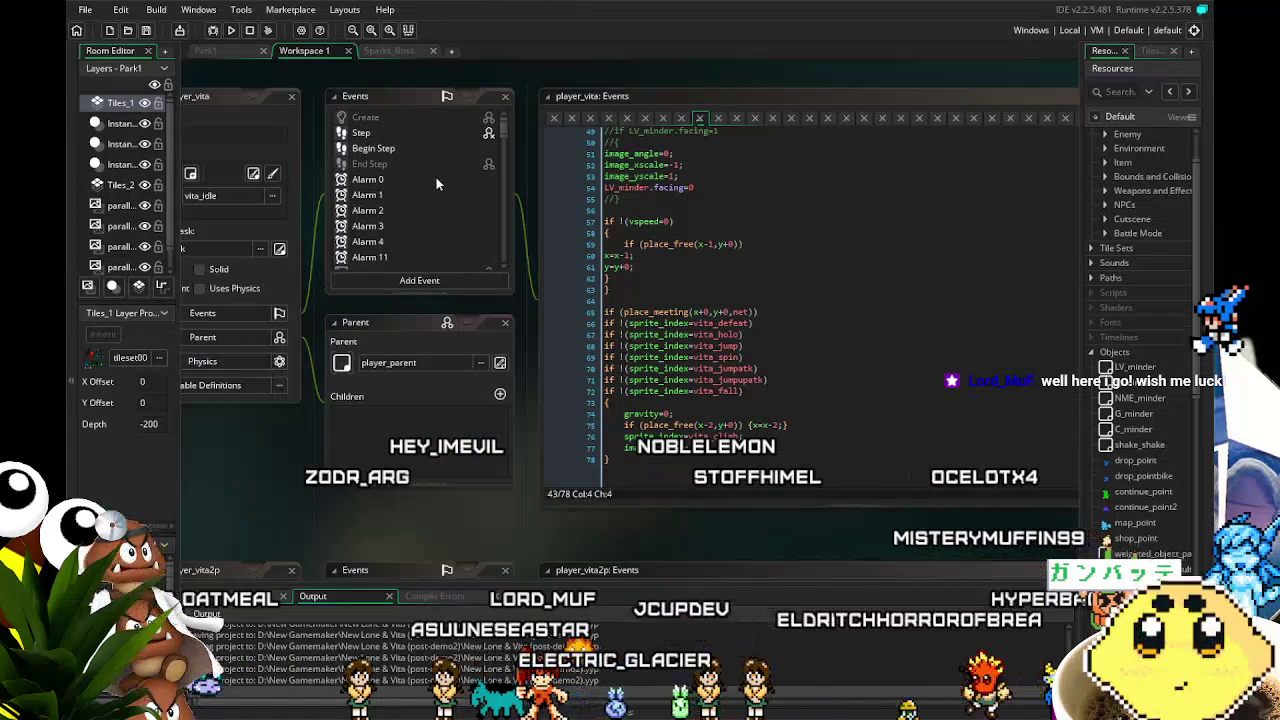
scroll(430, 177, down, 2)
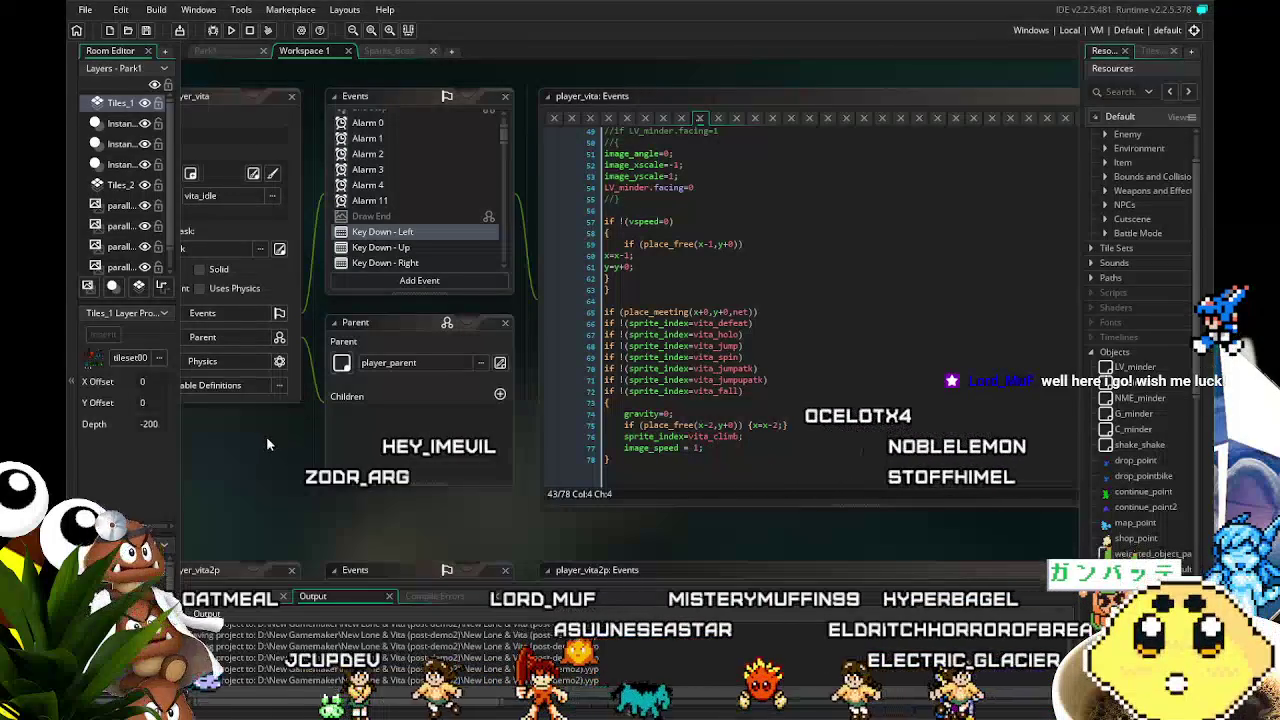
drag(269, 439, 294, 439)
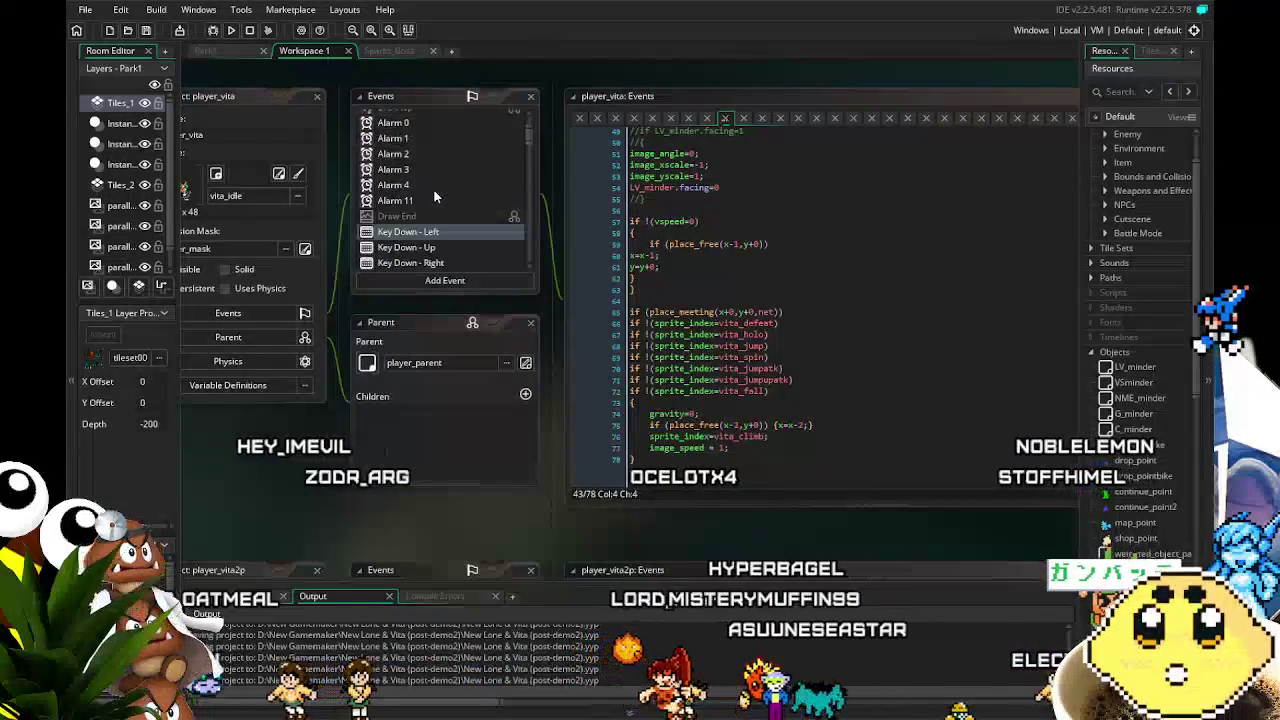
scroll(434, 193, up, 3)
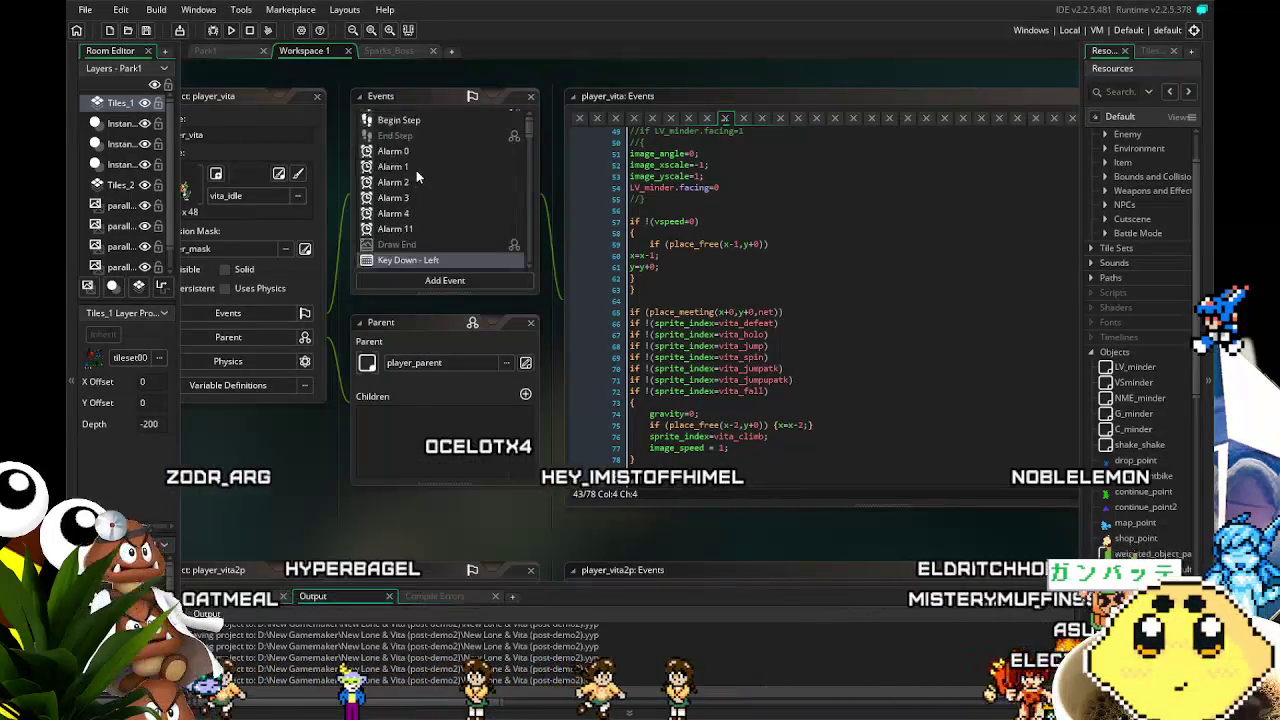
click(415, 129)
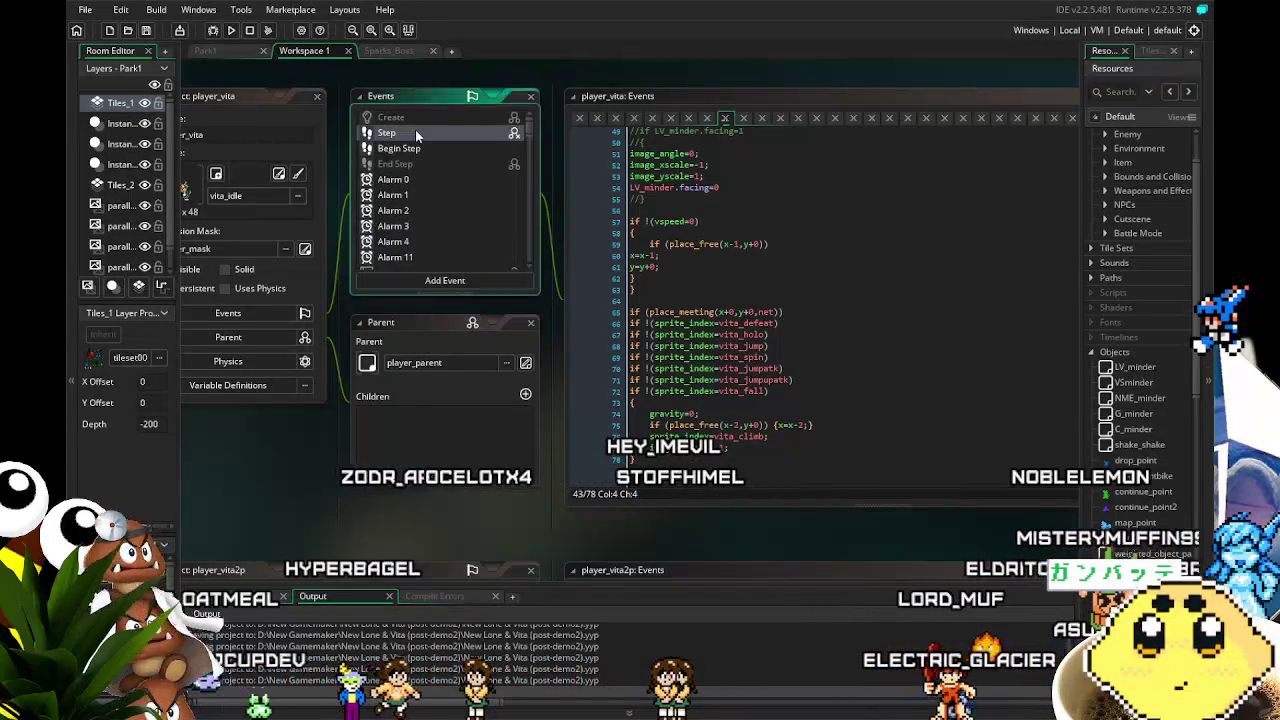
scroll(674, 386, down, 7)
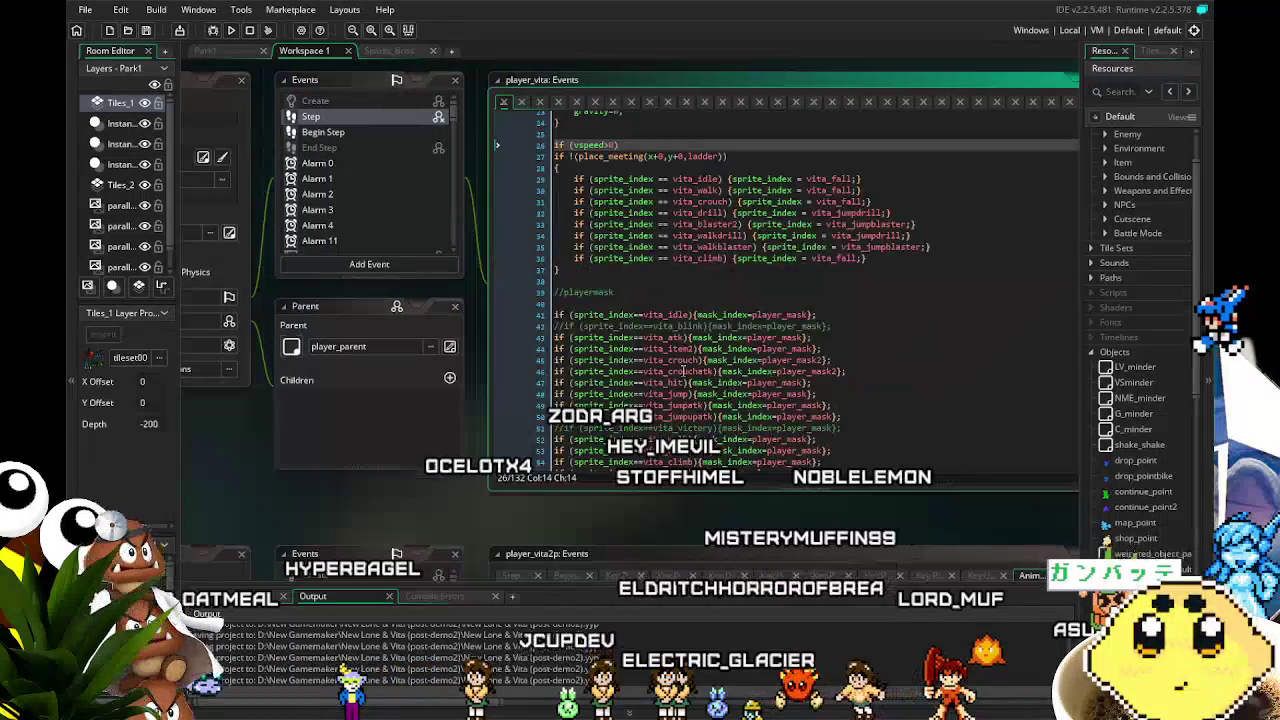
scroll(683, 371, up, 3)
scroll(683, 371, up, 4)
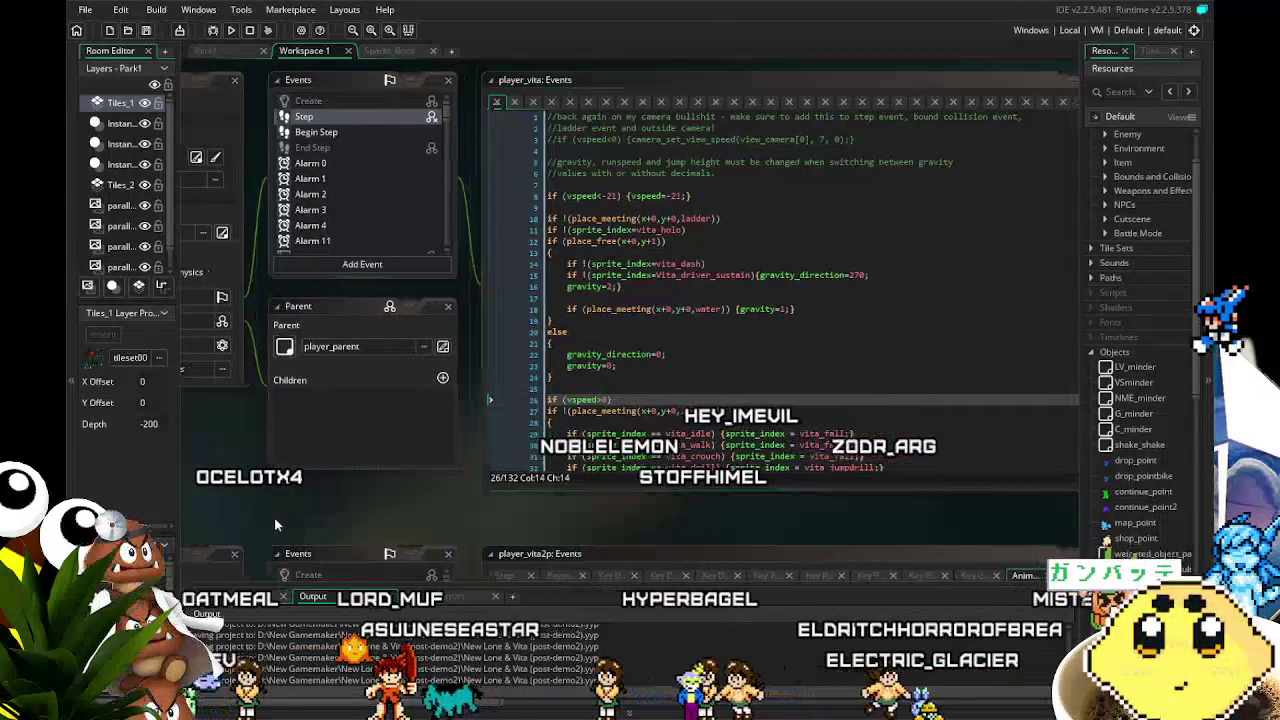
Expand the Vita sprites folder and duplicate vita_airitem into vita_airitem1.
scroll(274, 517, right, 1)
scroll(343, 233, down, 3)
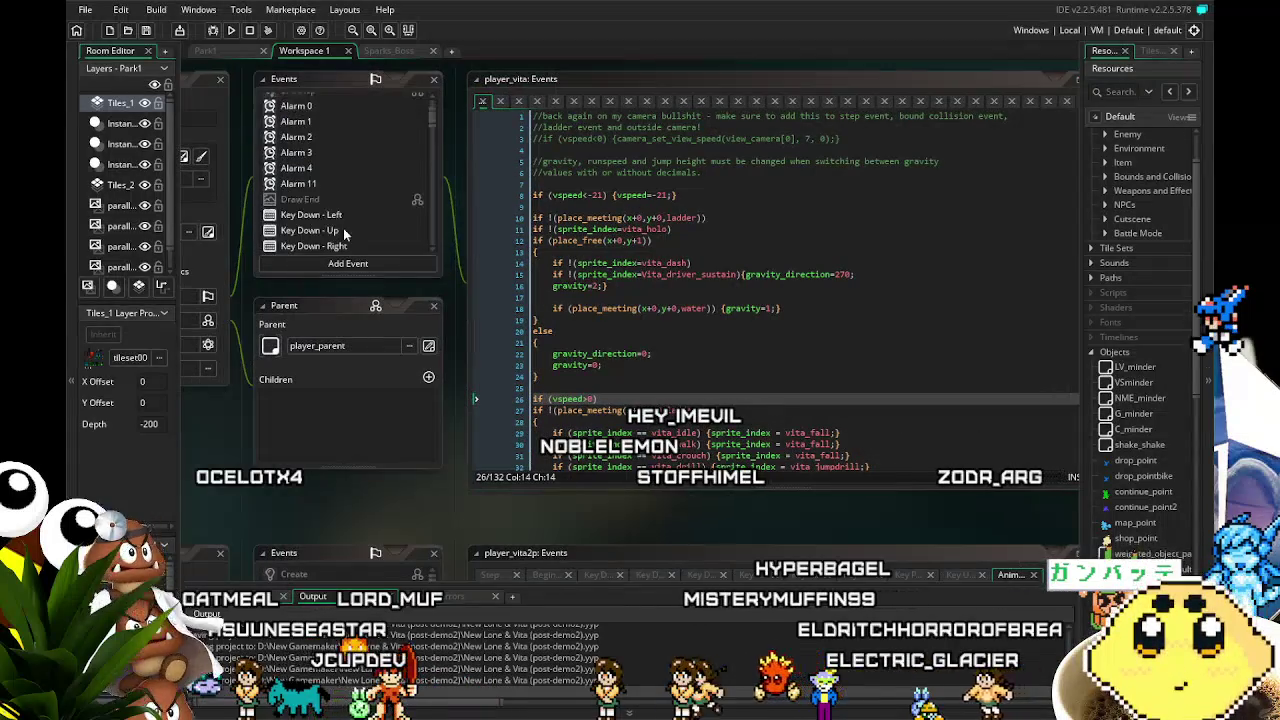
scroll(343, 233, up, 3)
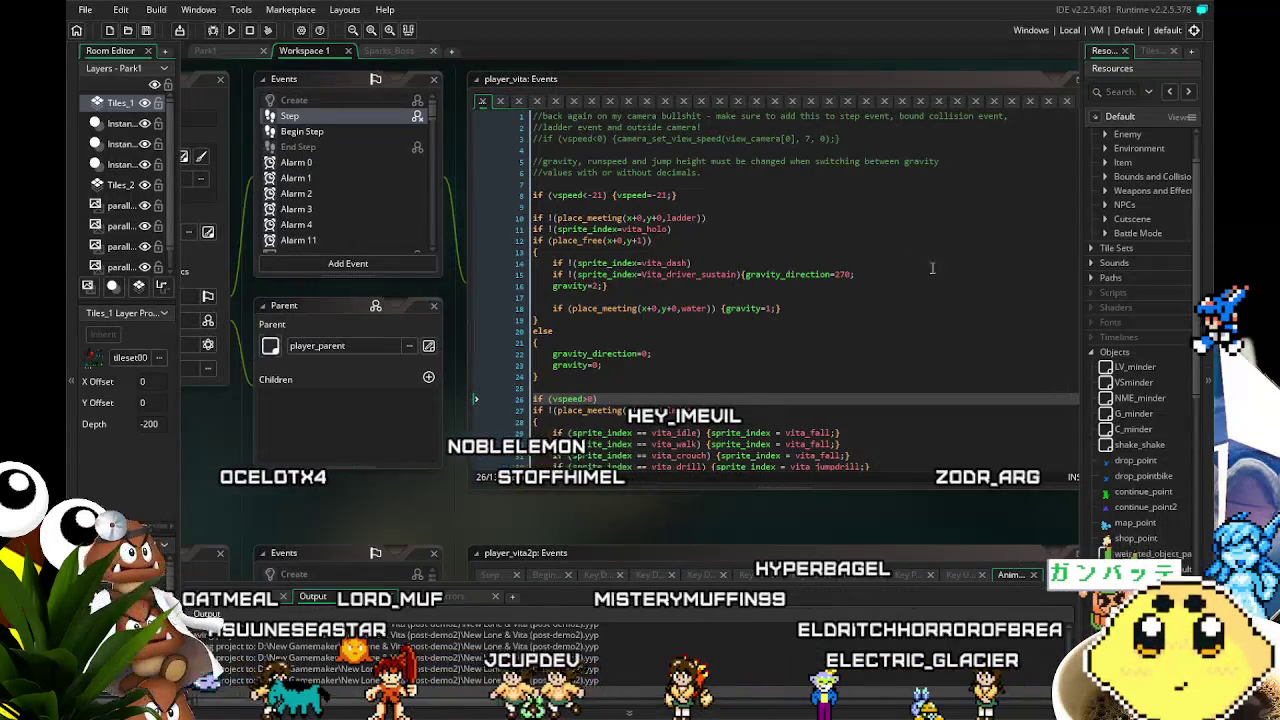
scroll(1151, 267, up, 2)
click(1106, 162)
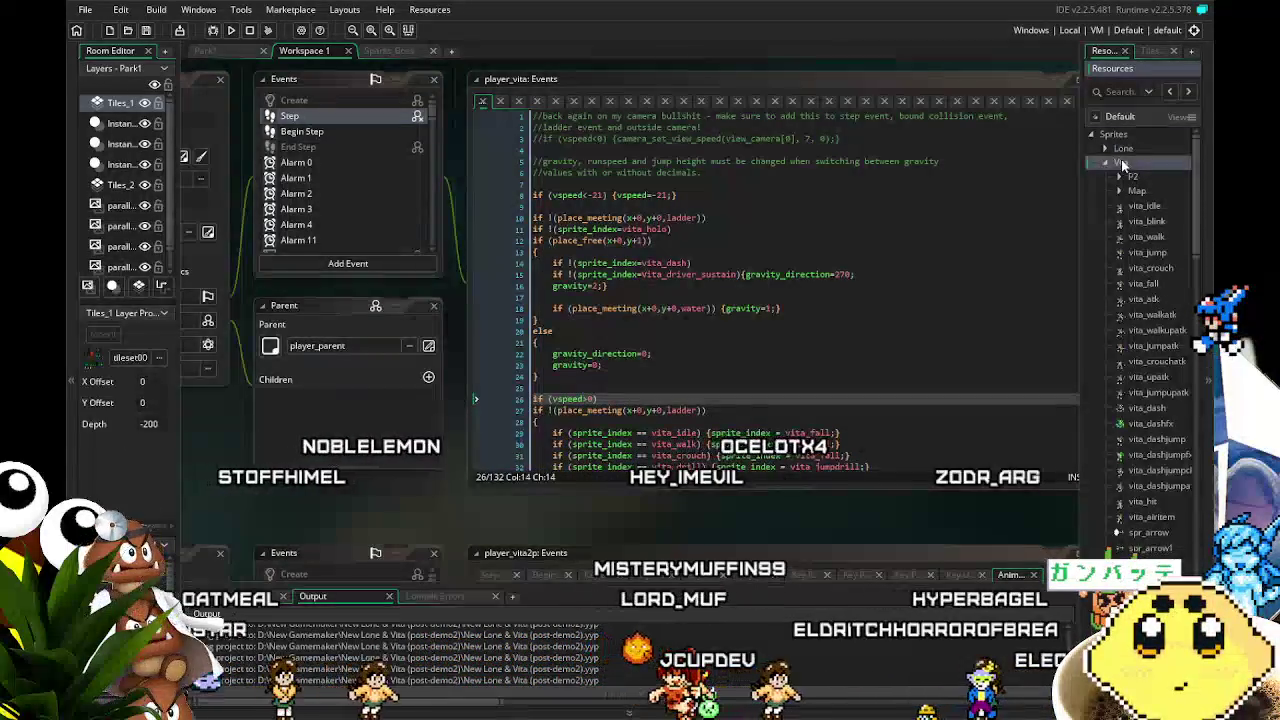
right_click(1124, 163)
click(1173, 334)
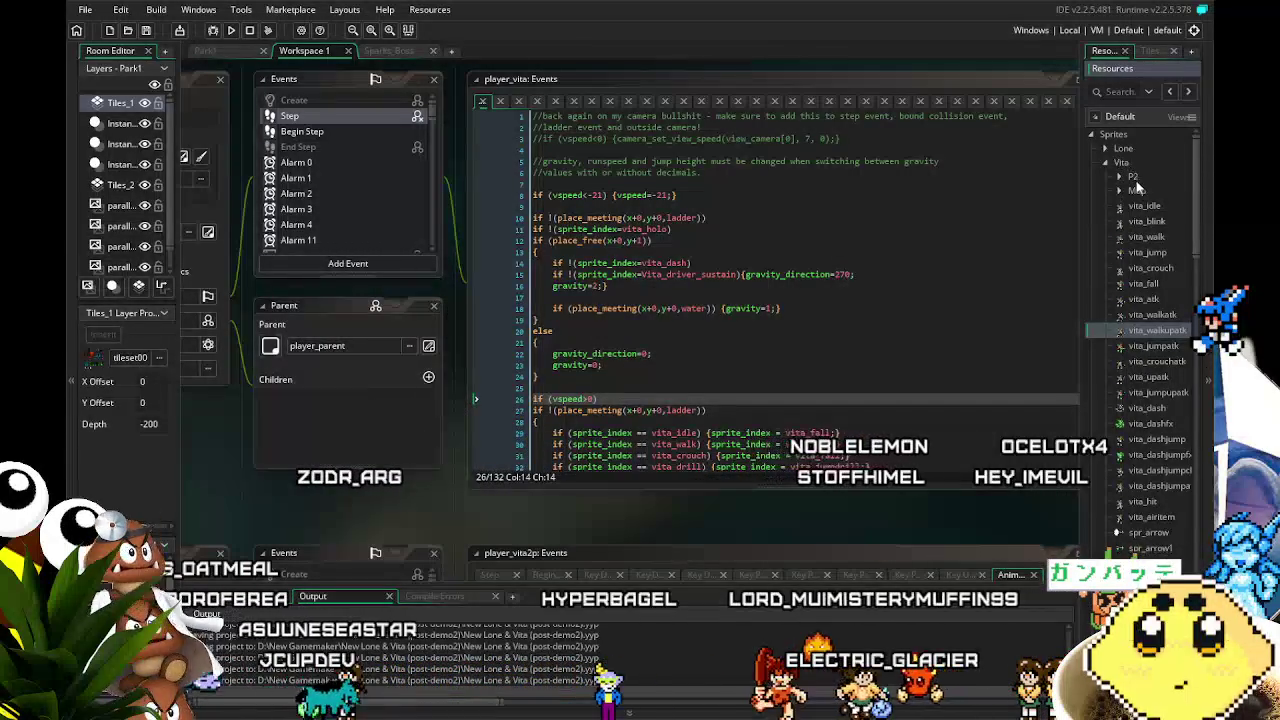
right_click(1150, 517)
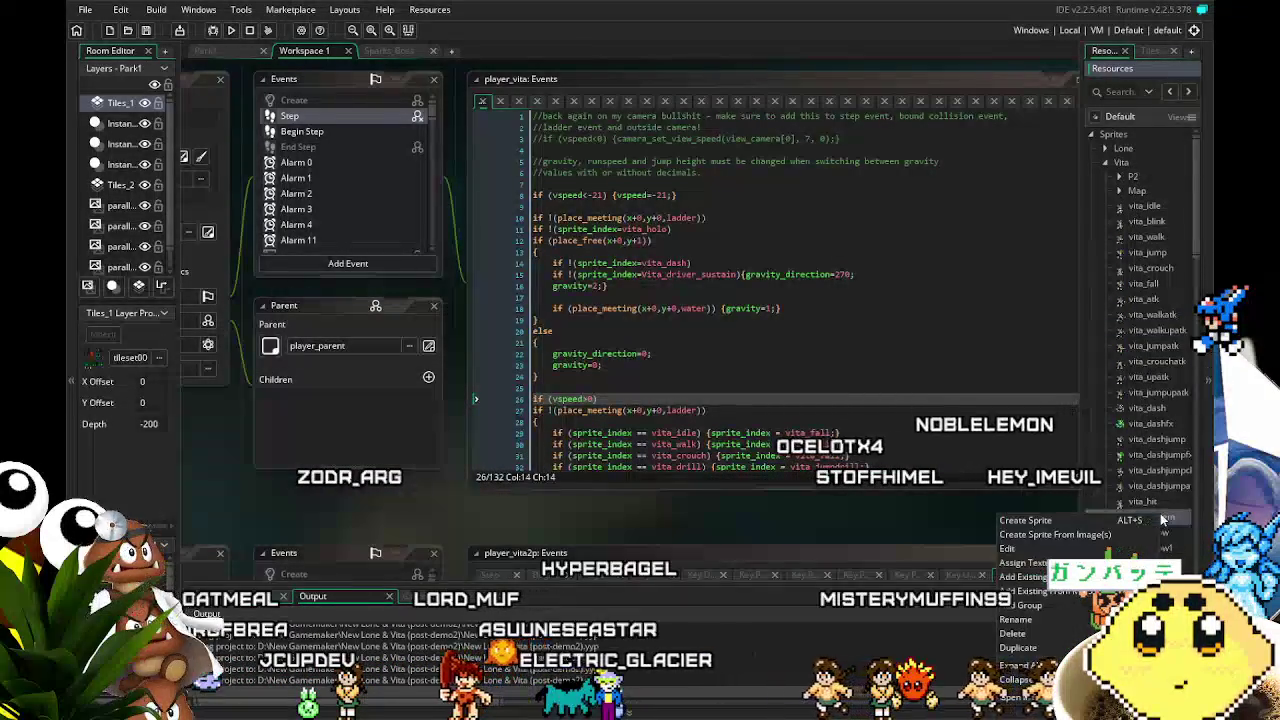
click(1030, 647)
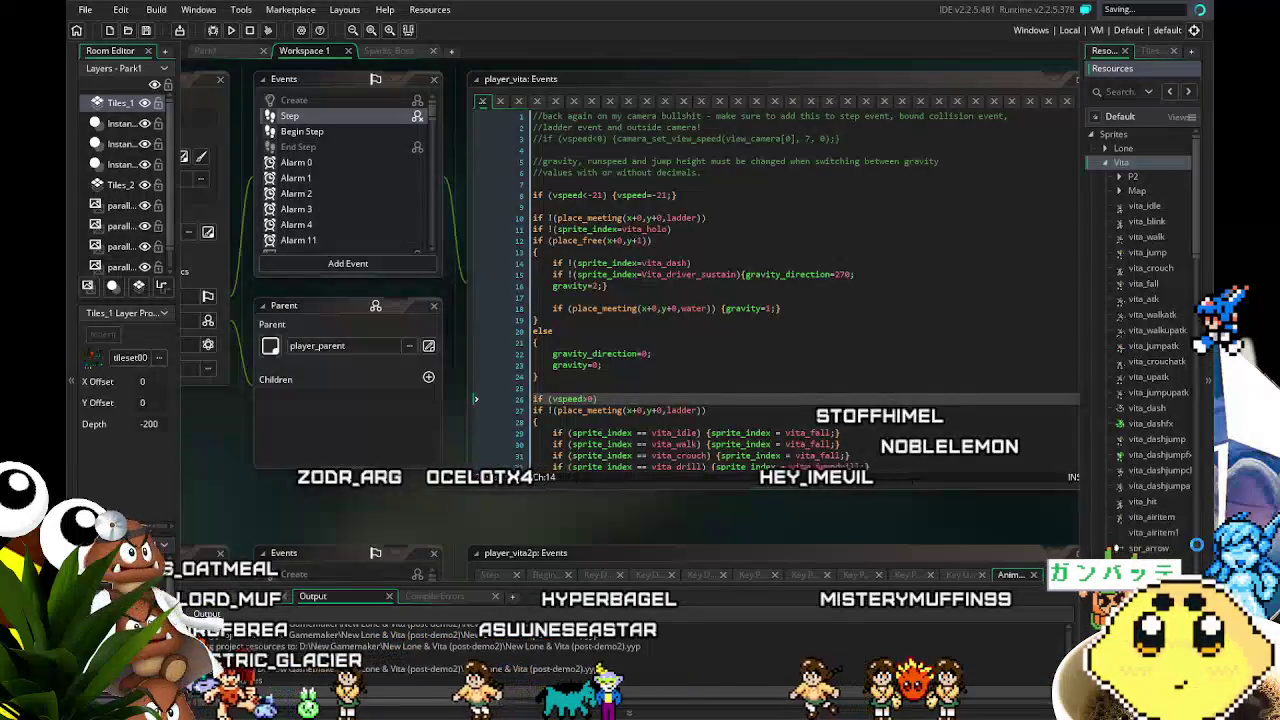
Focus the vita_airitem1 sprite editor showing its three 48x48 frames.
click(390, 315)
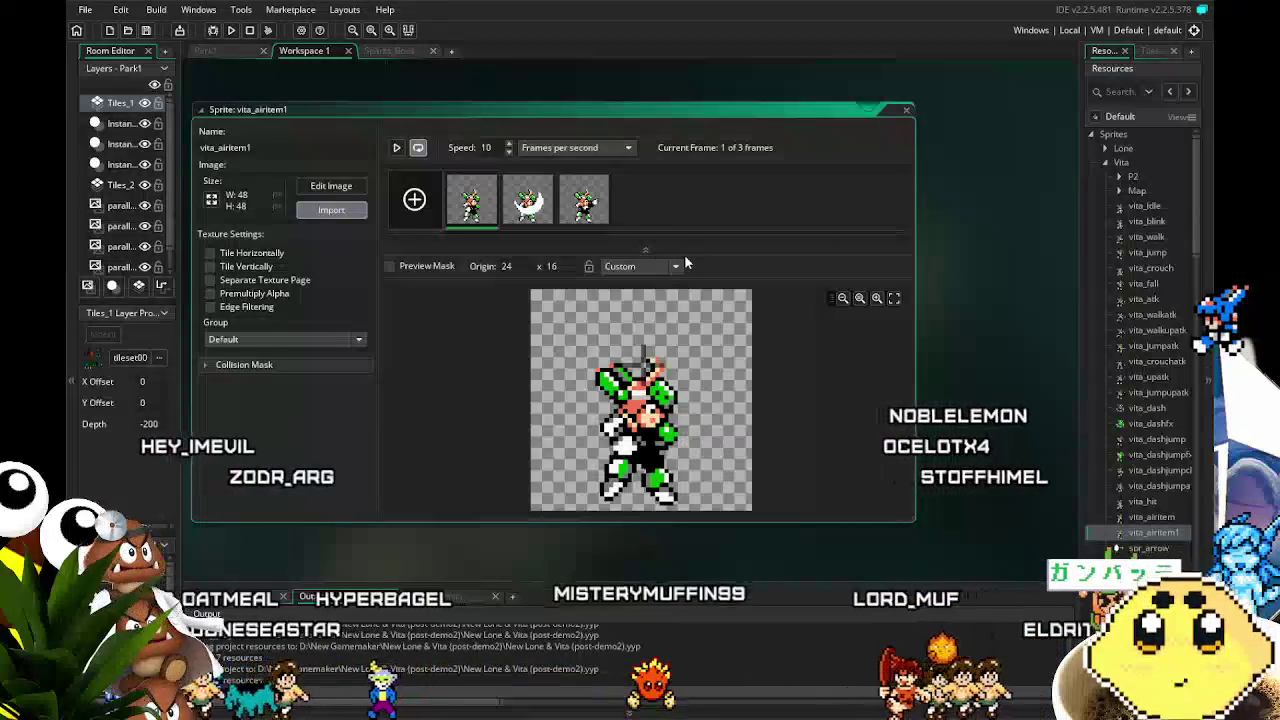
Import the exported frames into vita_airitem1, replacing them with 12 84x84 frames at 20 fps.
drag(685, 262, 450, 463)
key(Return)
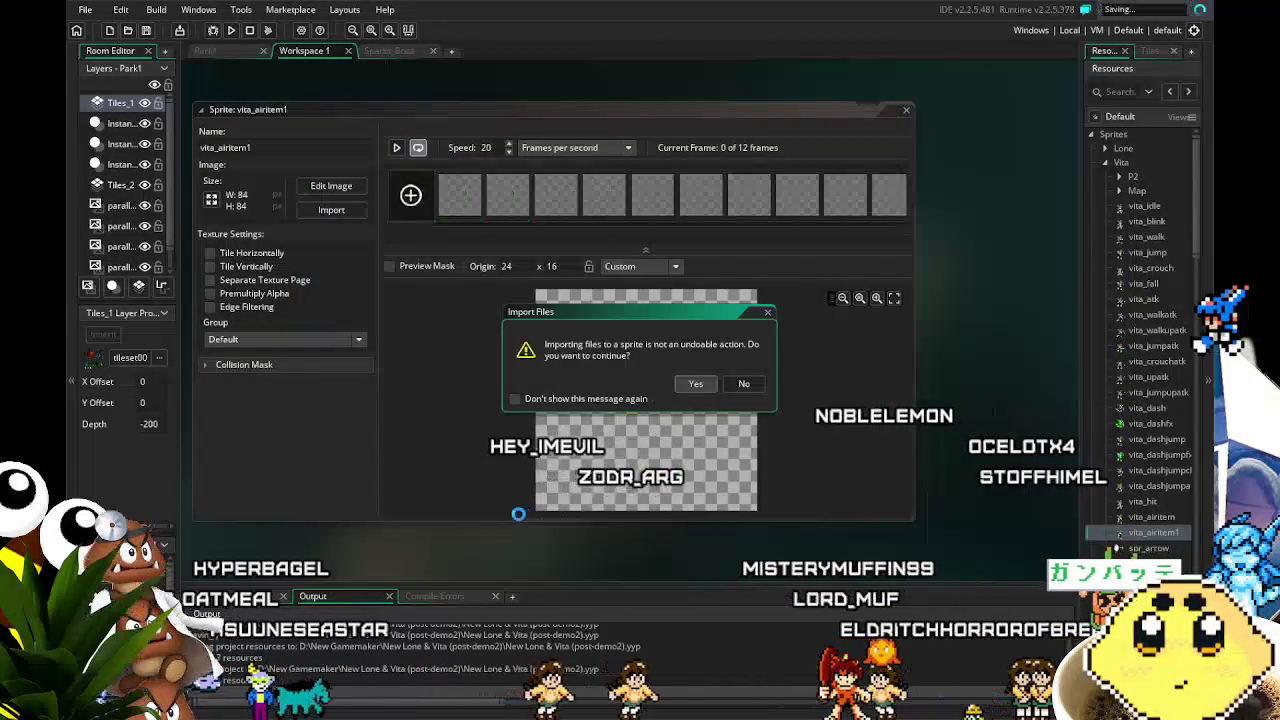
mouse_move(627, 234)
mouse_down()
mouse_move(768, 241)
mouse_move(495, 238)
mouse_up()
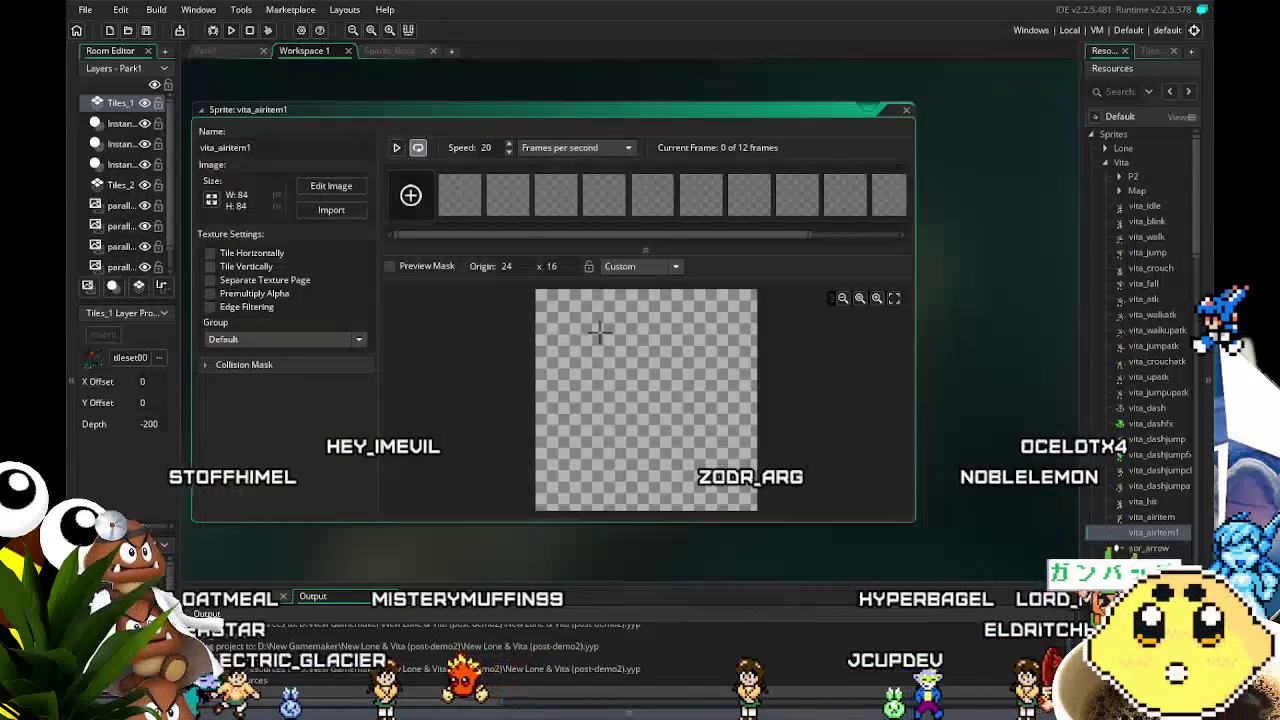
click(331, 209)
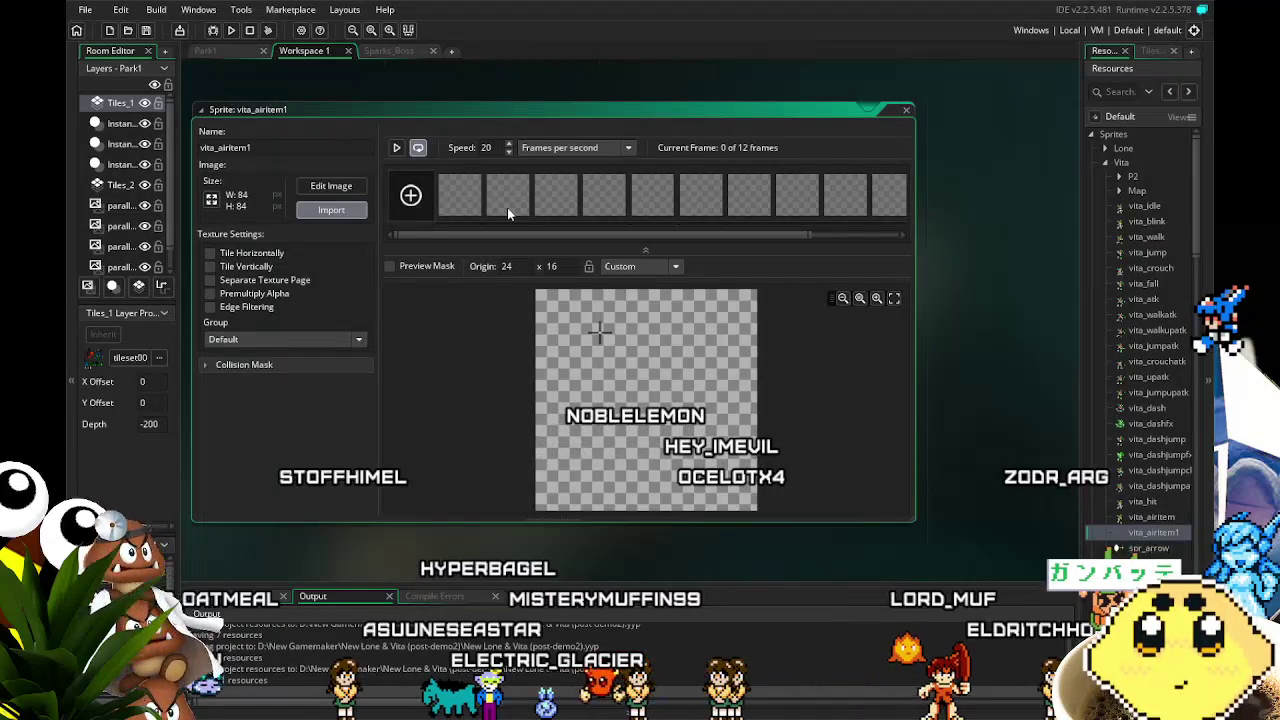
Re-drop the attack frames, confirm the import, and set the origin to Middle Centre (42, 42).
drag(549, 243, 549, 243)
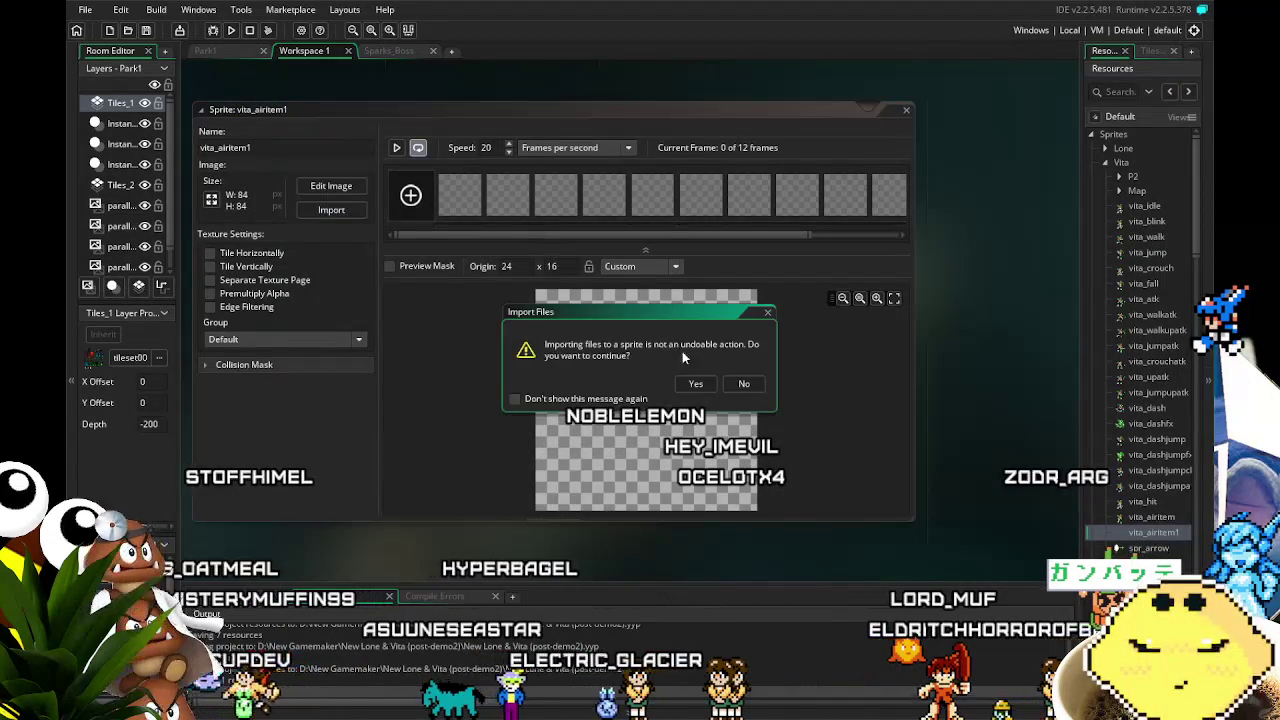
click(771, 382)
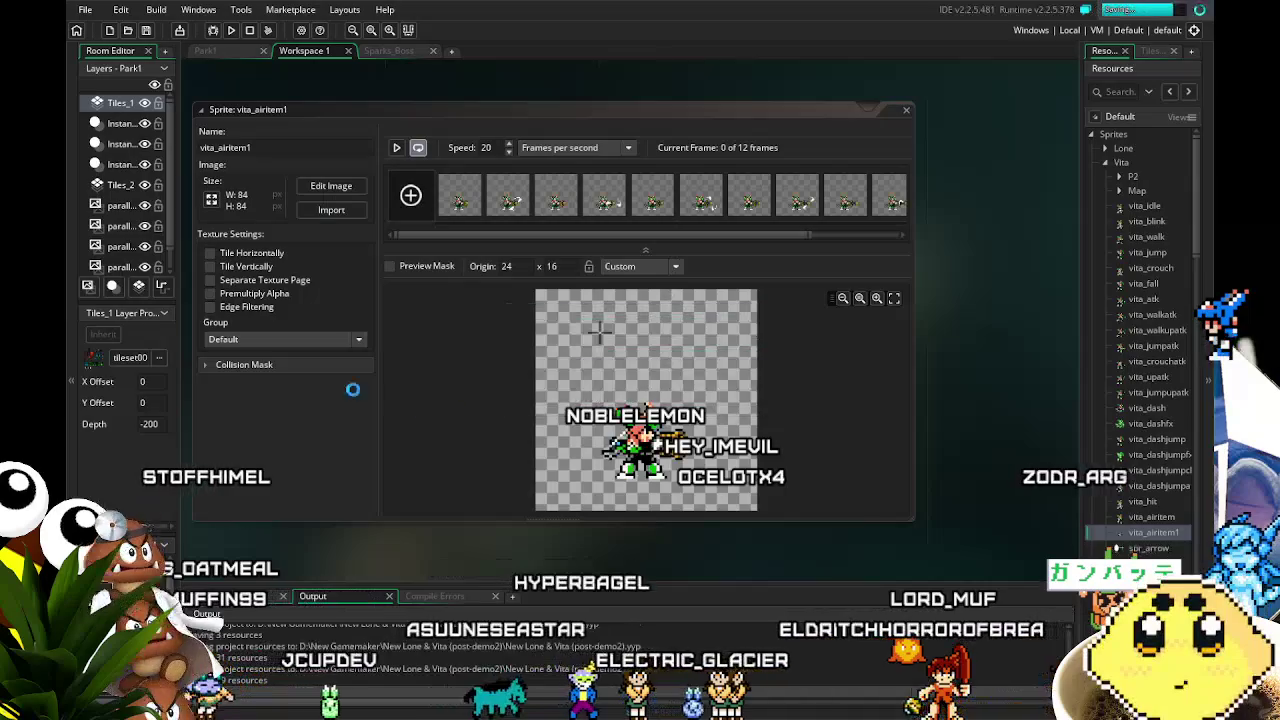
click(632, 266)
click(631, 324)
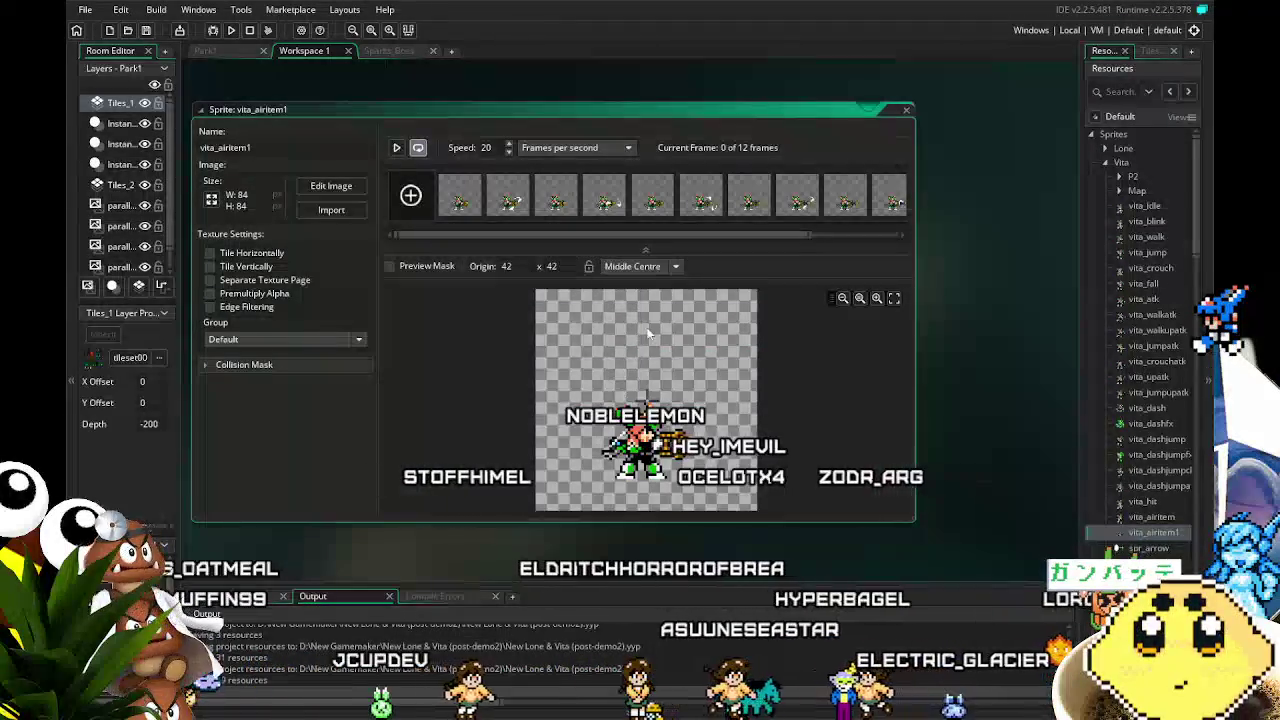
Rename the sprite to vita_rev.
click(210, 147)
key(ctrl+a)
text(vita_)
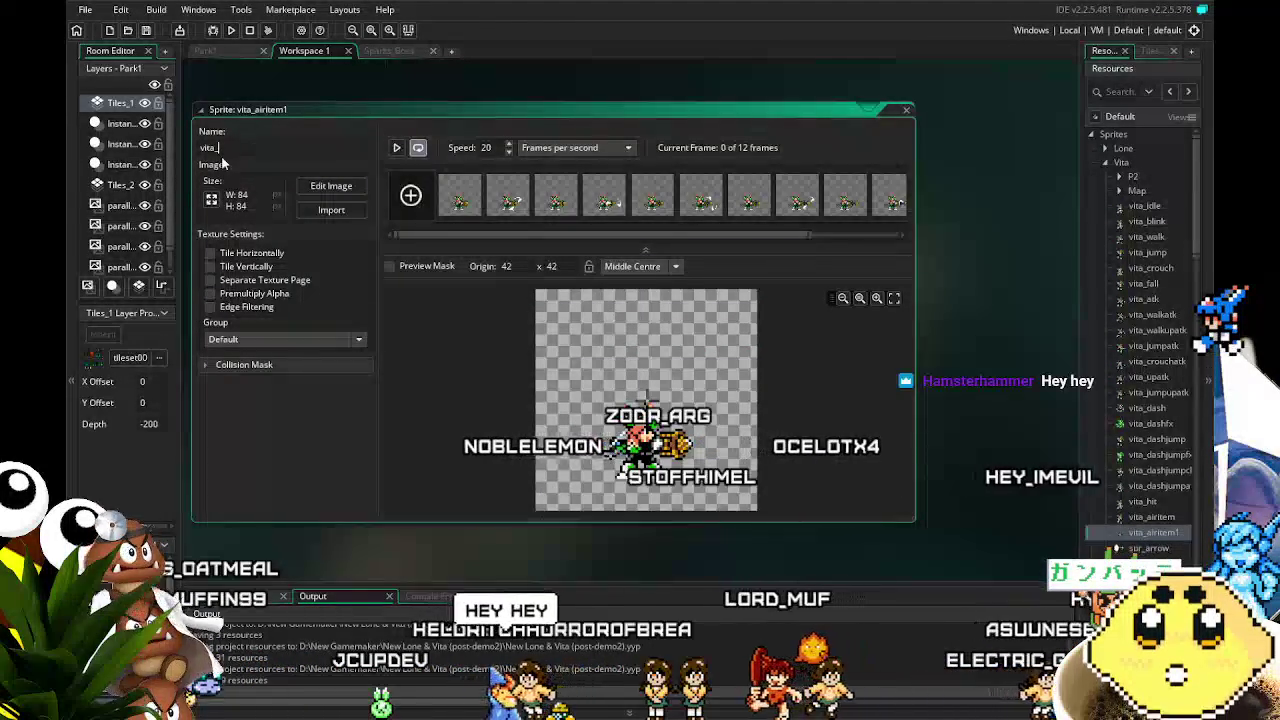
text(rev)
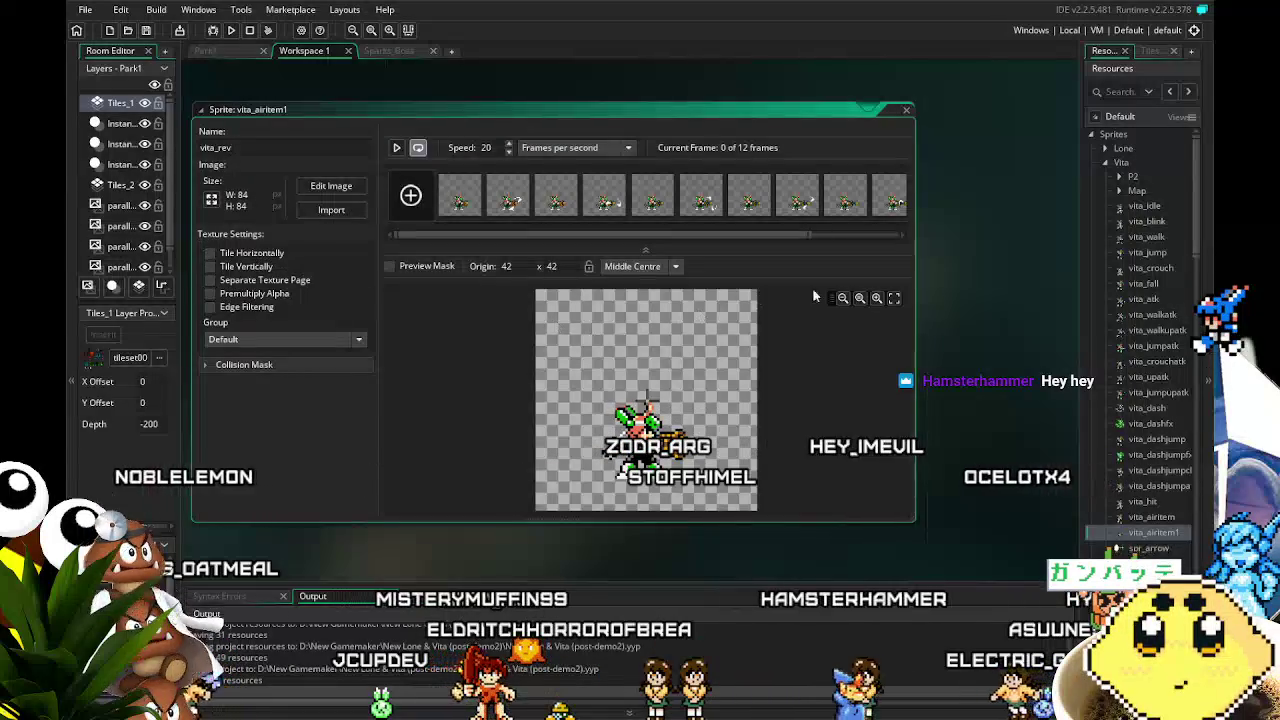
click(934, 297)
scroll(1135, 436, down, 3)
scroll(1135, 436, down, 5)
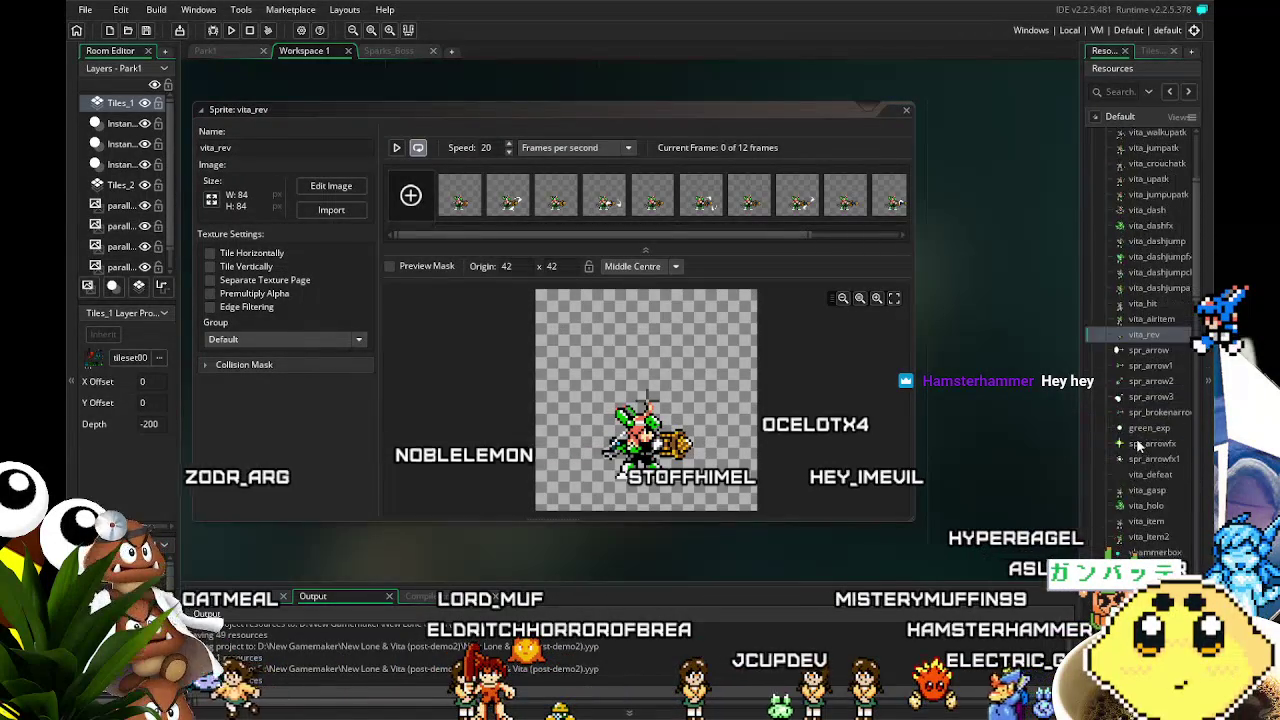
scroll(1135, 446, down, 3)
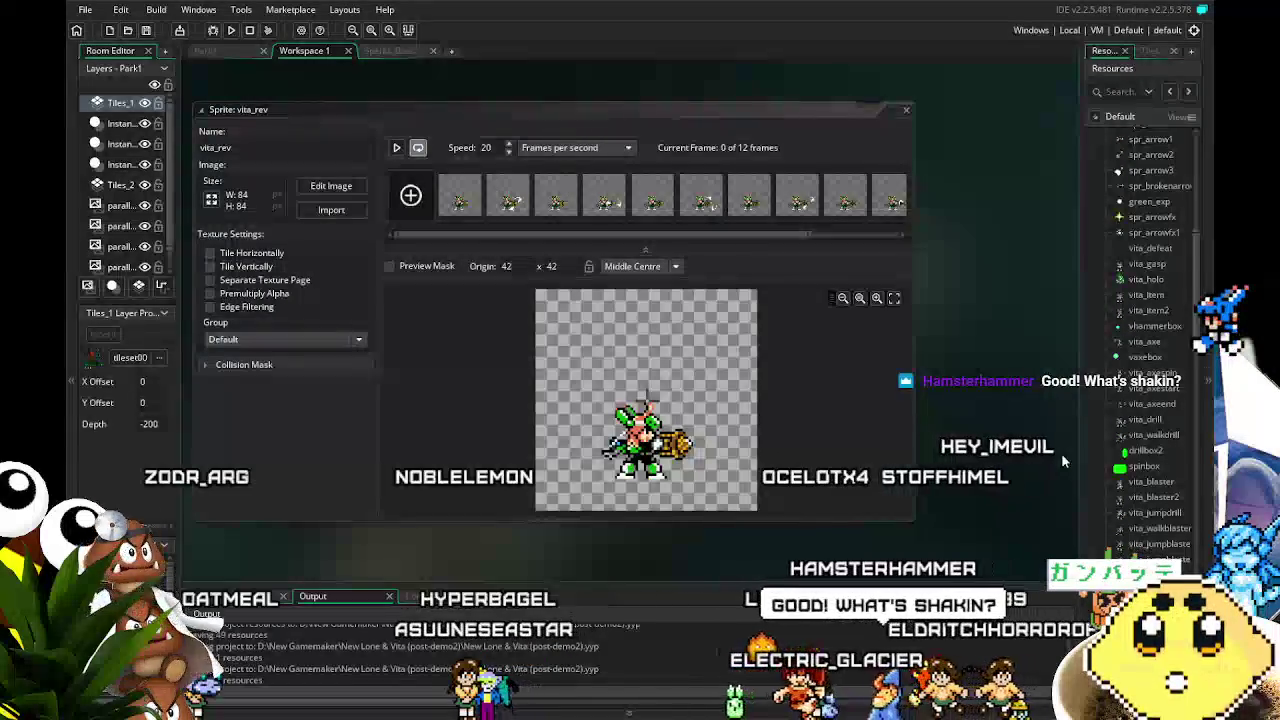
mouse_move(650, 531)
mouse_down()
mouse_move(606, 523)
mouse_move(646, 505)
mouse_up()
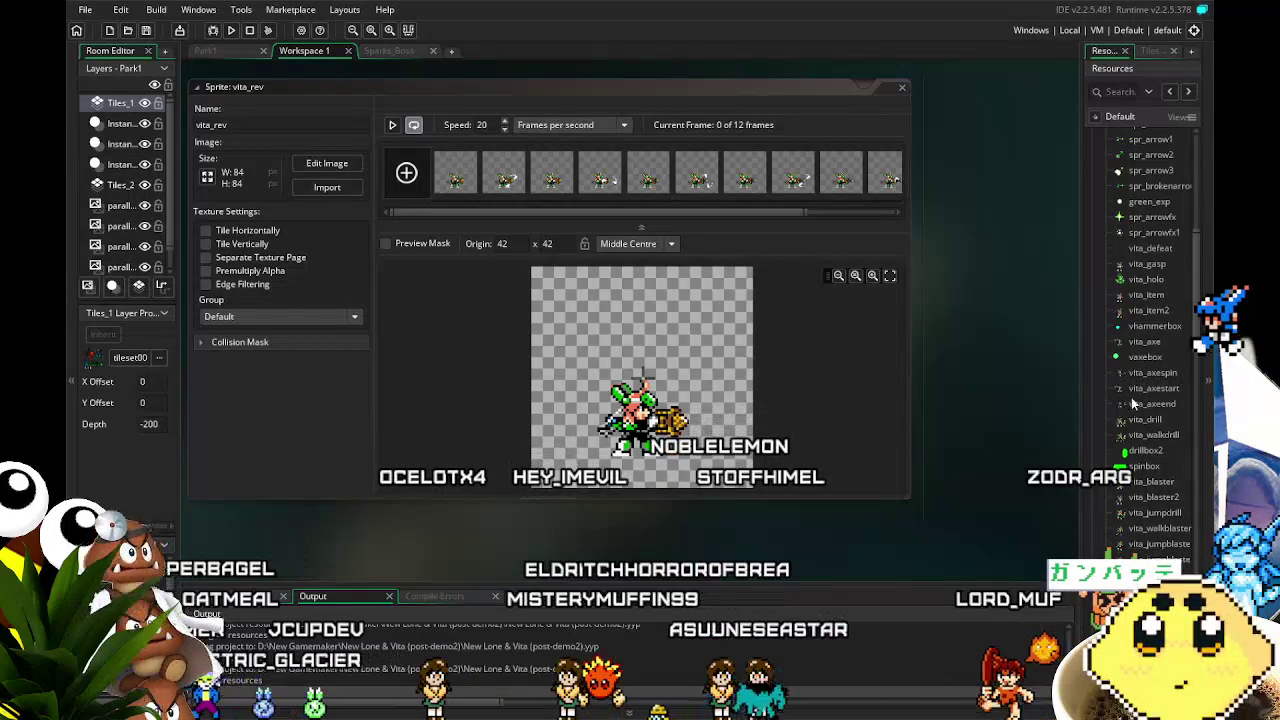
scroll(1121, 428, down, 3)
Review vita_rev's 12 frames at 84×84 with Middle Centre origin, then select player_lone.
scroll(1121, 428, down, 3)
scroll(1121, 428, down, 4)
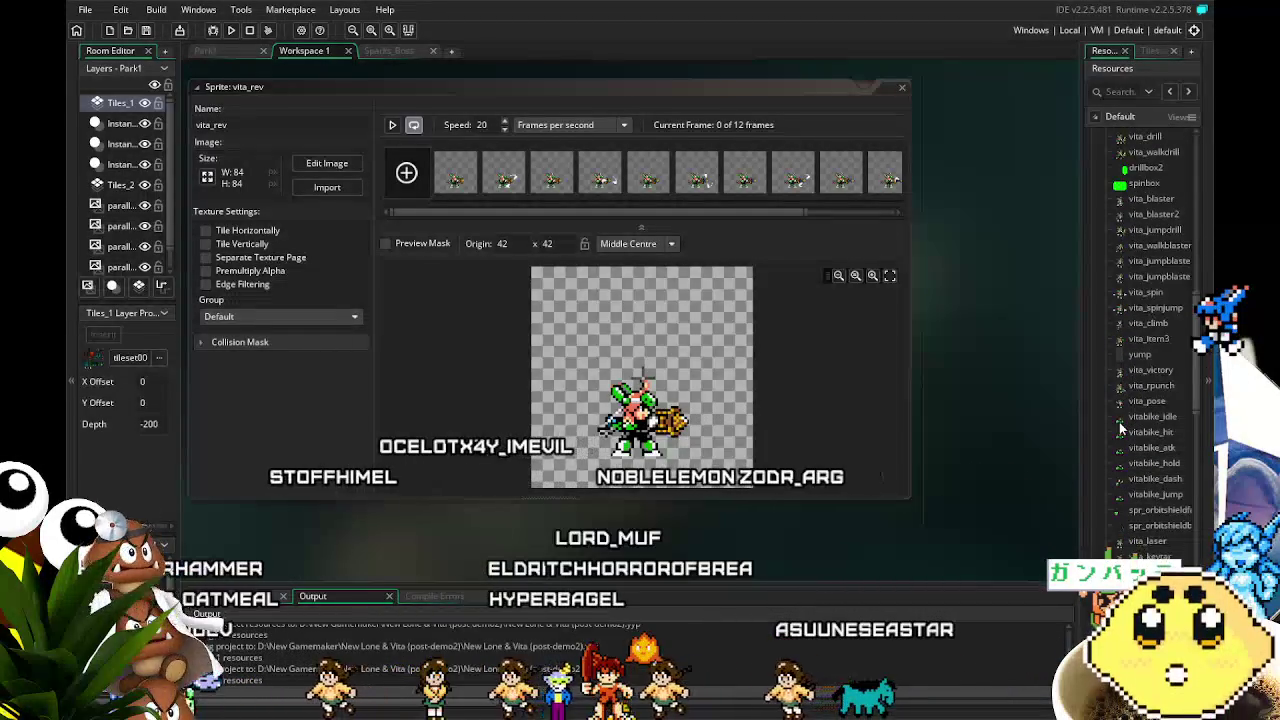
scroll(1115, 432, down, 1)
scroll(1111, 432, down, 1)
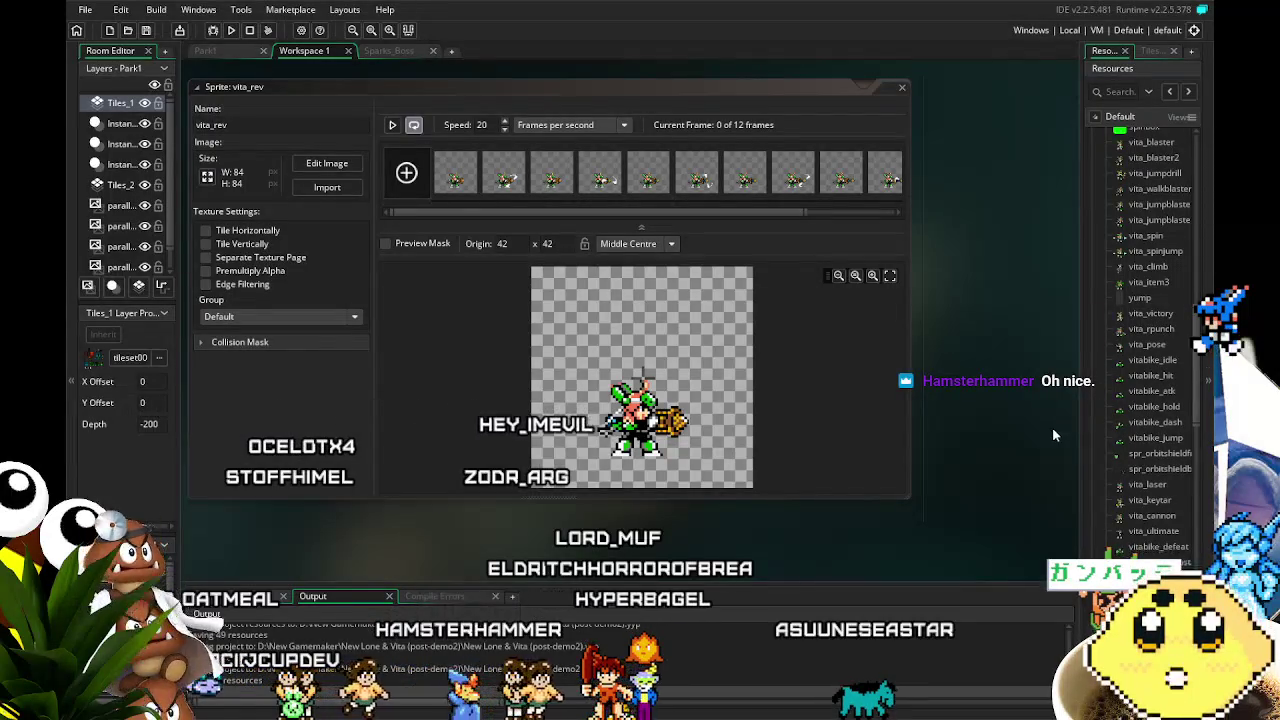
scroll(1157, 408, down, 3)
scroll(1160, 411, down, 3)
scroll(1158, 411, down, 5)
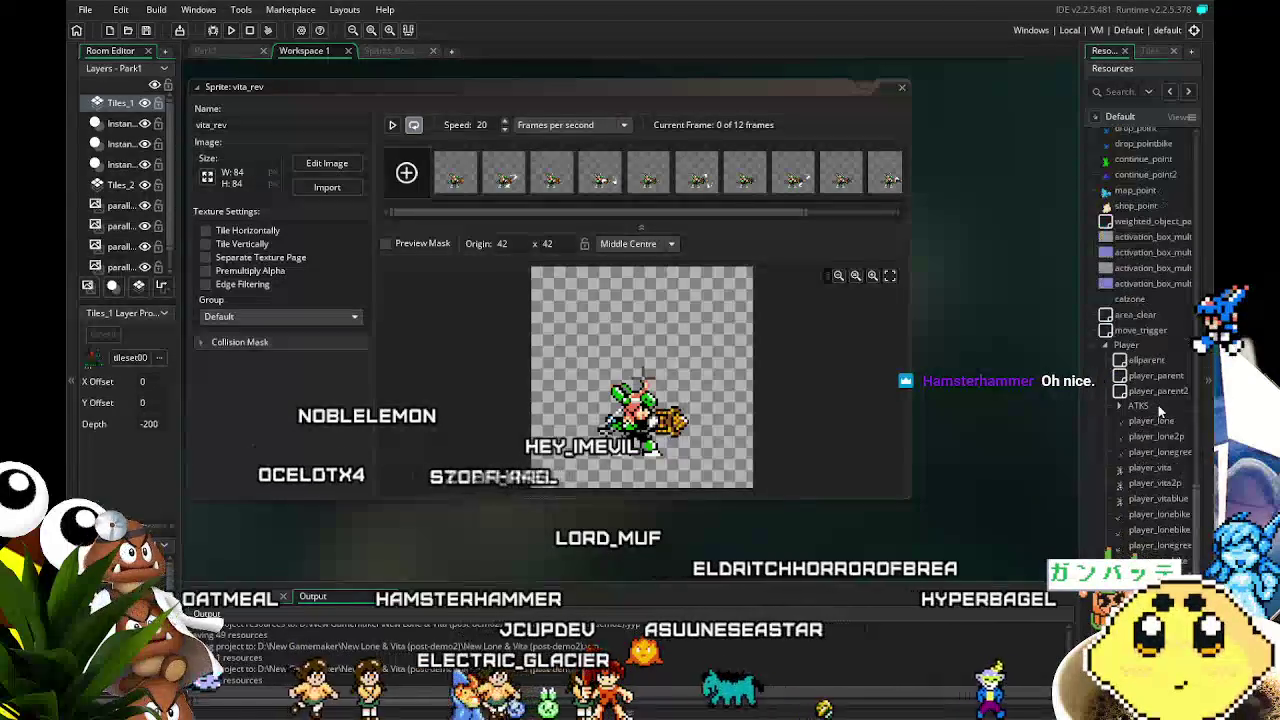
scroll(1158, 411, down, 3)
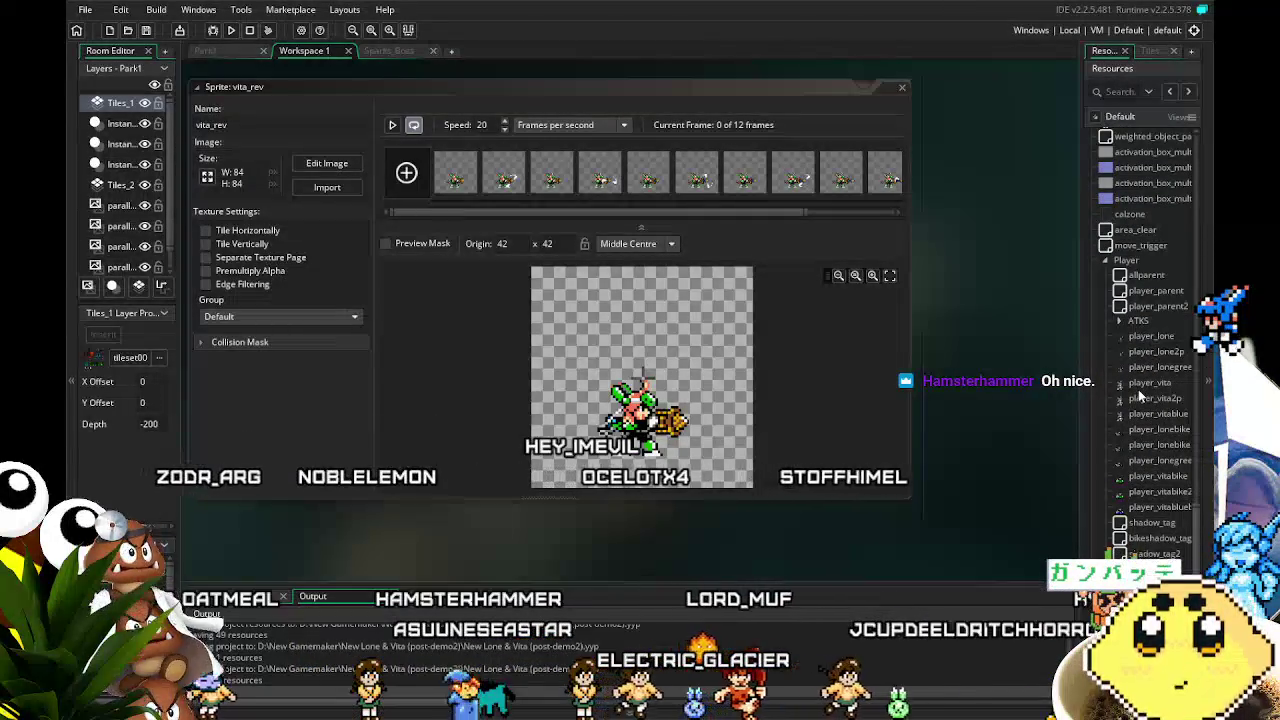
click(1155, 337)
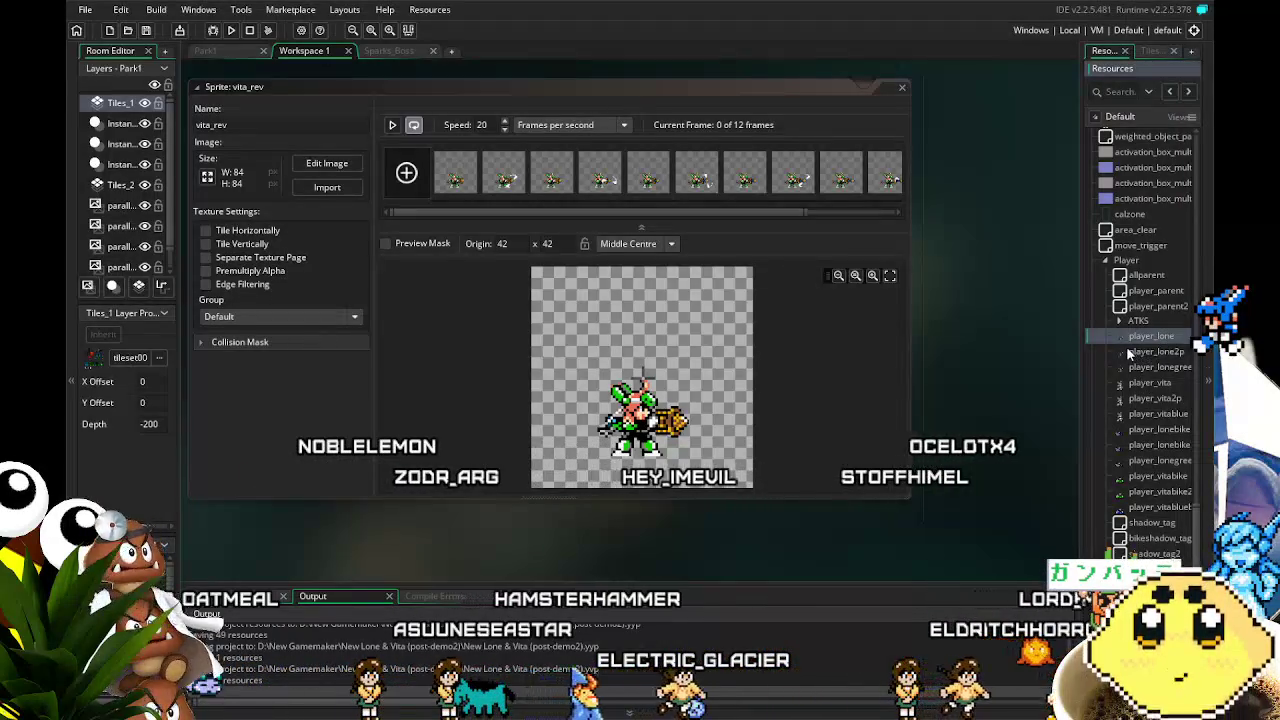
Open player_vita's Step event and scroll through it to the hoverbug-killer block.
double_click(1160, 384)
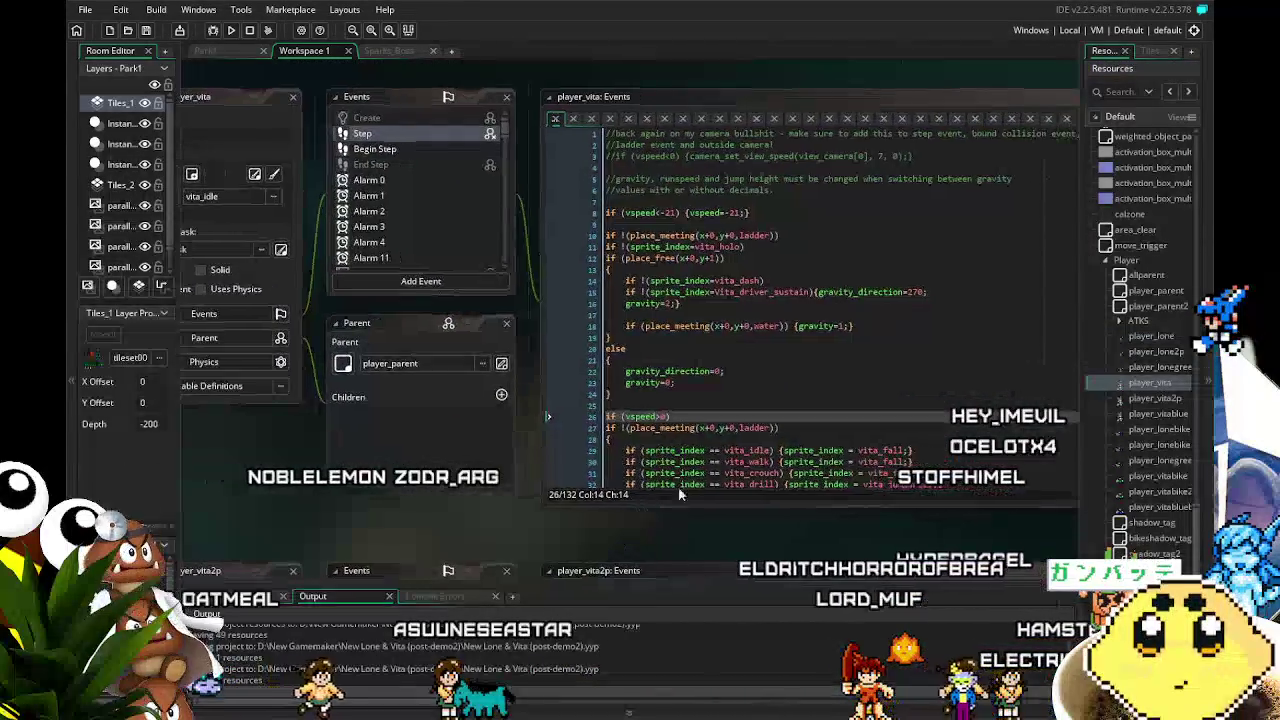
scroll(660, 408, down, 12)
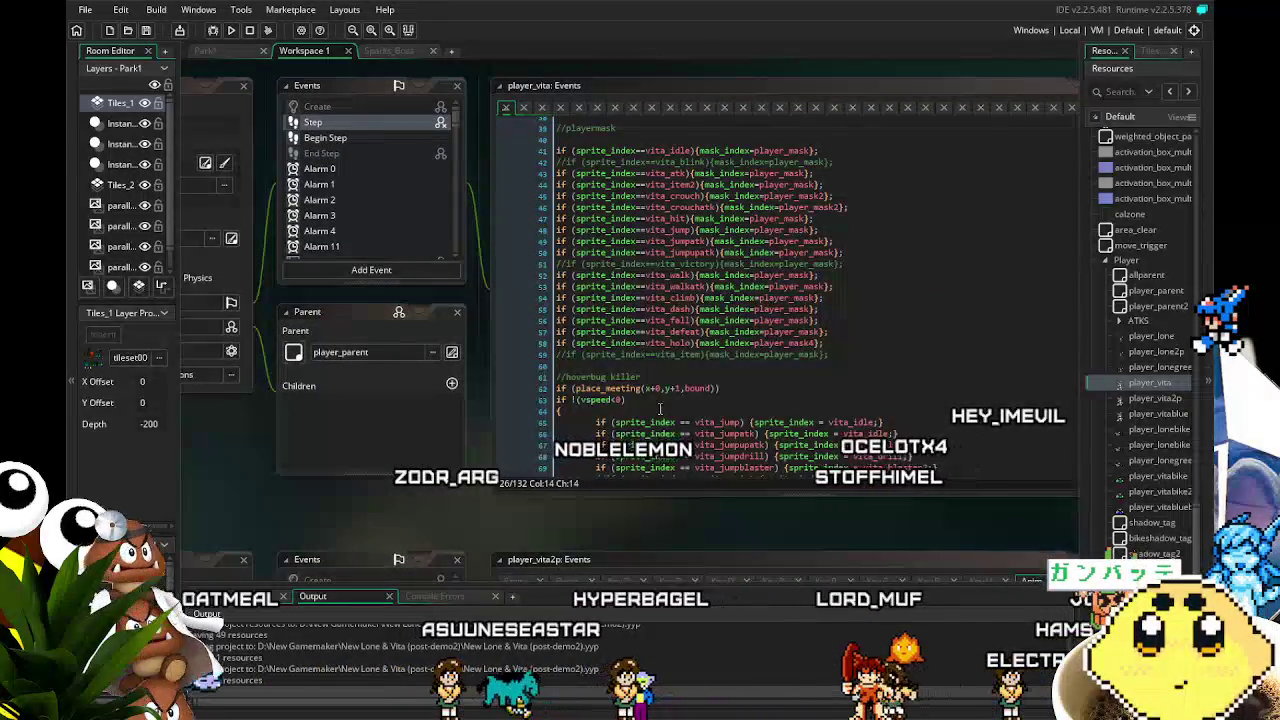
scroll(660, 408, down, 3)
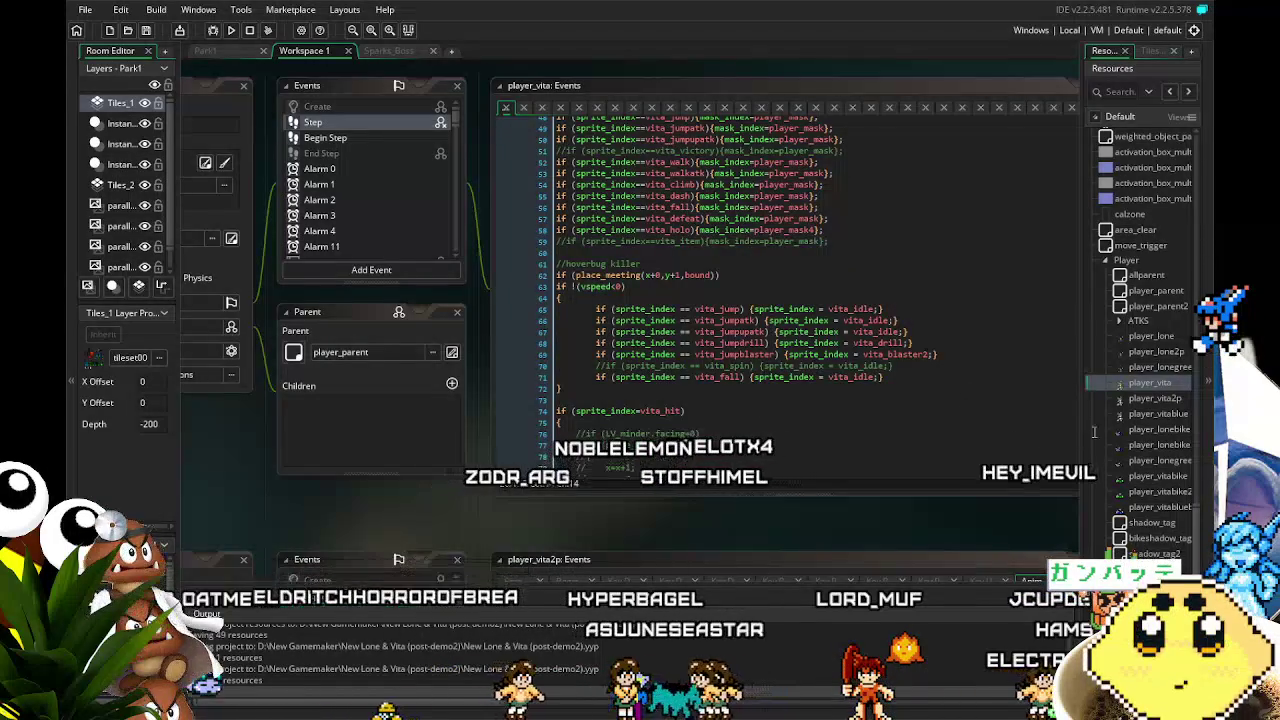
scroll(1118, 447, up, 10)
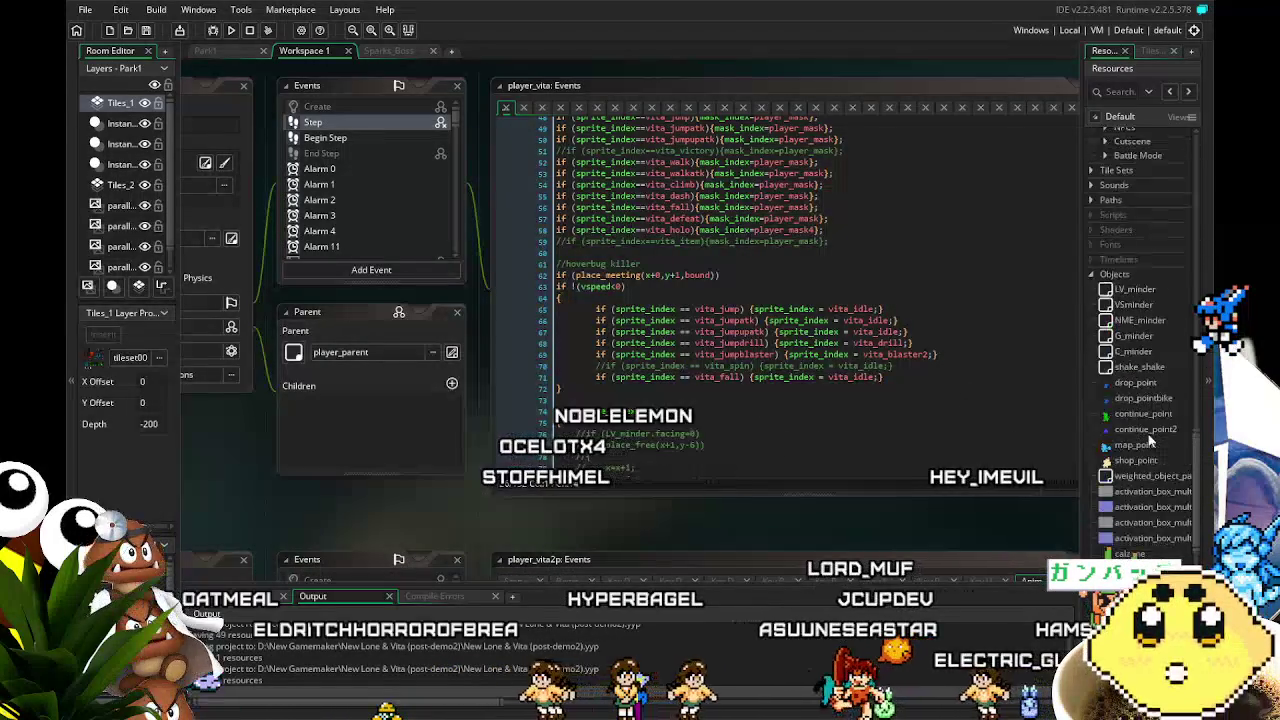
scroll(1145, 450, up, 8)
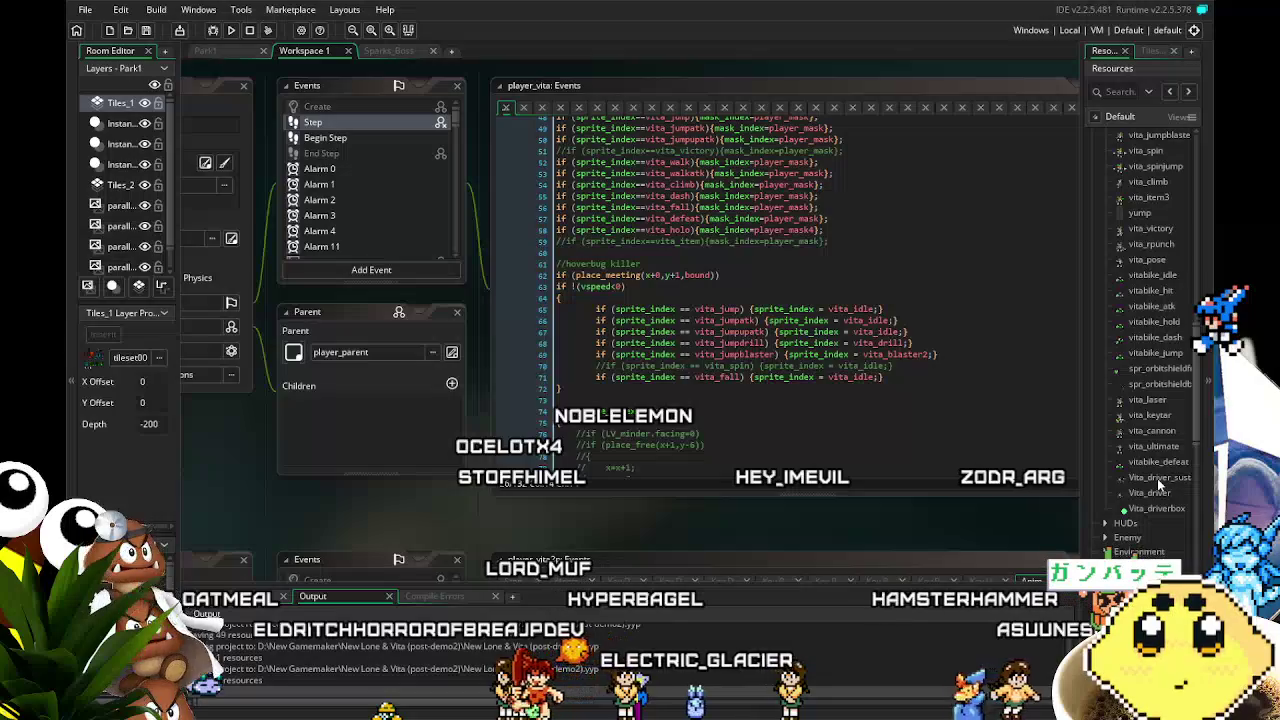
scroll(1157, 478, up, 6)
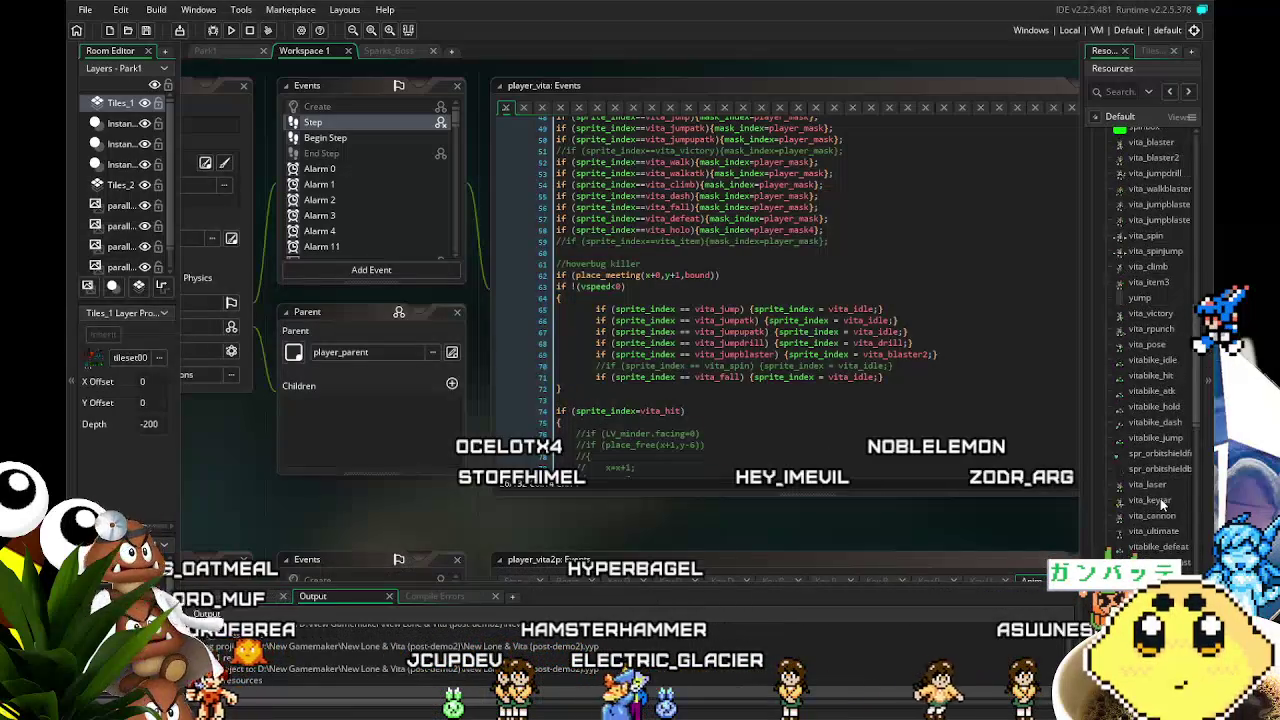
scroll(1160, 498, down, 4)
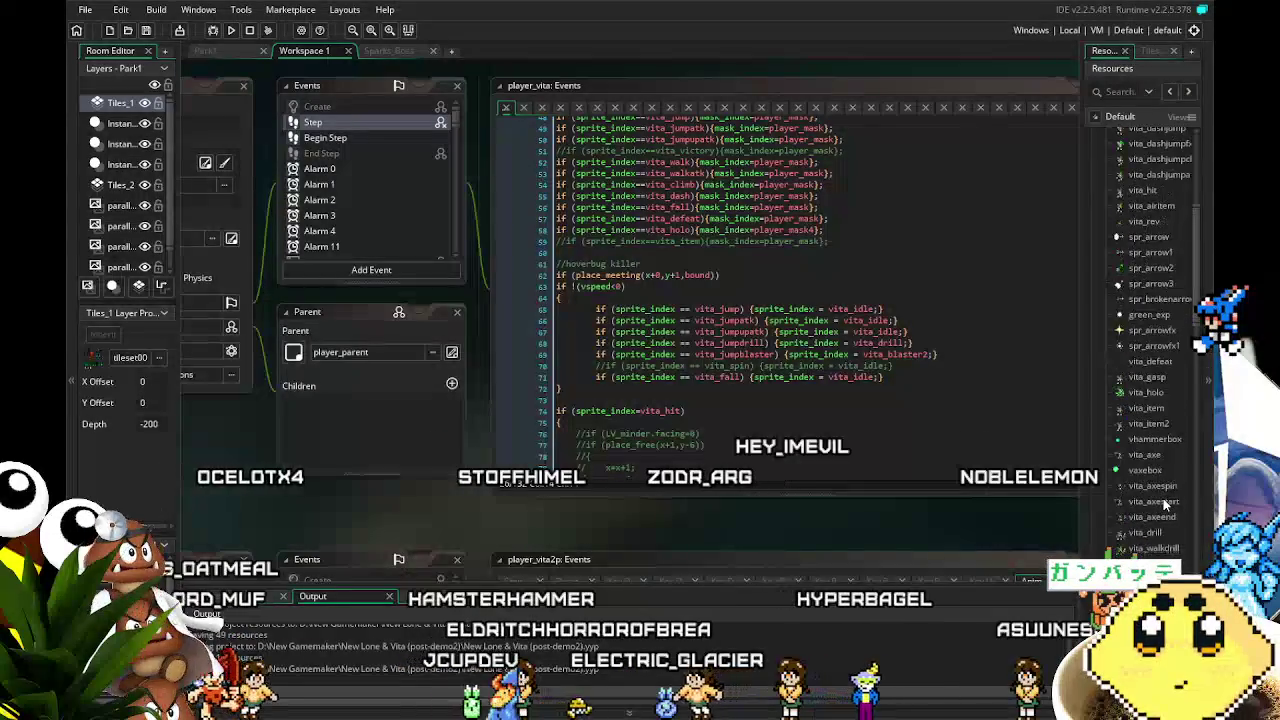
scroll(1163, 498, up, 5)
scroll(1163, 498, down, 2)
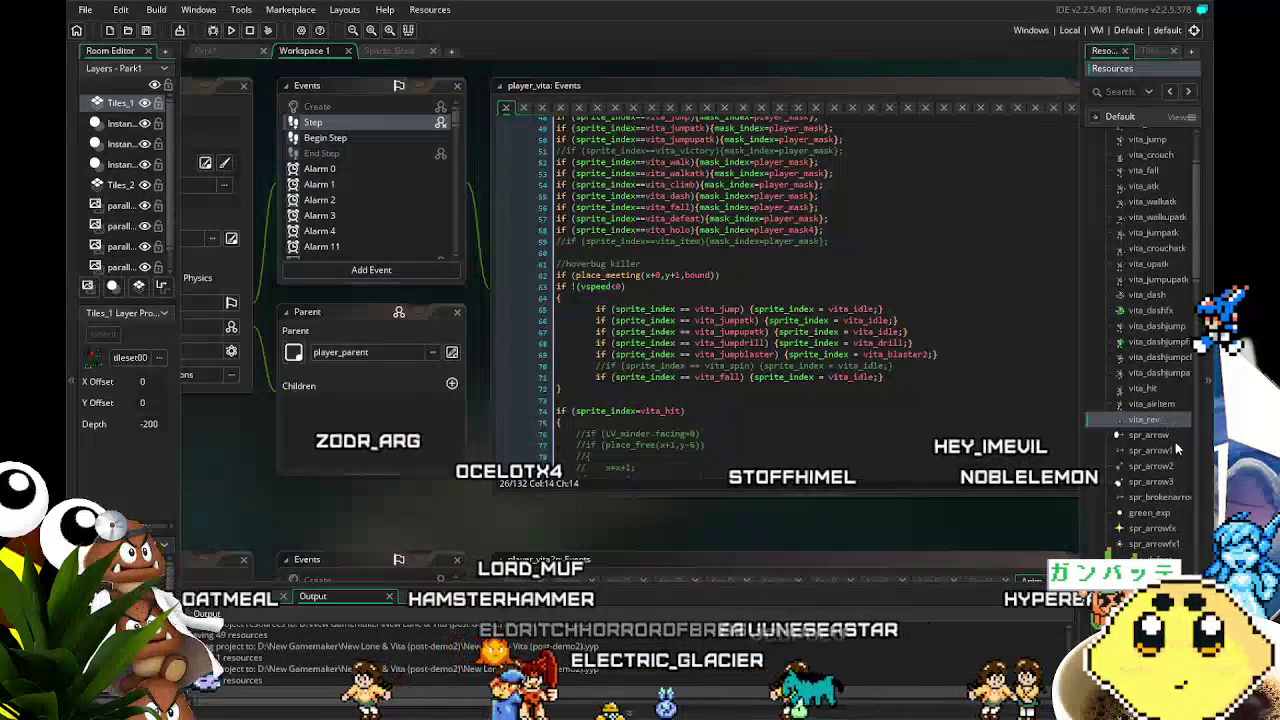
Drag vita_rev onto player_vita and scroll to the vita_jumpblaster and vita_fall grounded reverts.
drag(1150, 420, 1150, 412)
scroll(1150, 412, down, 1)
scroll(1150, 350, down, 6)
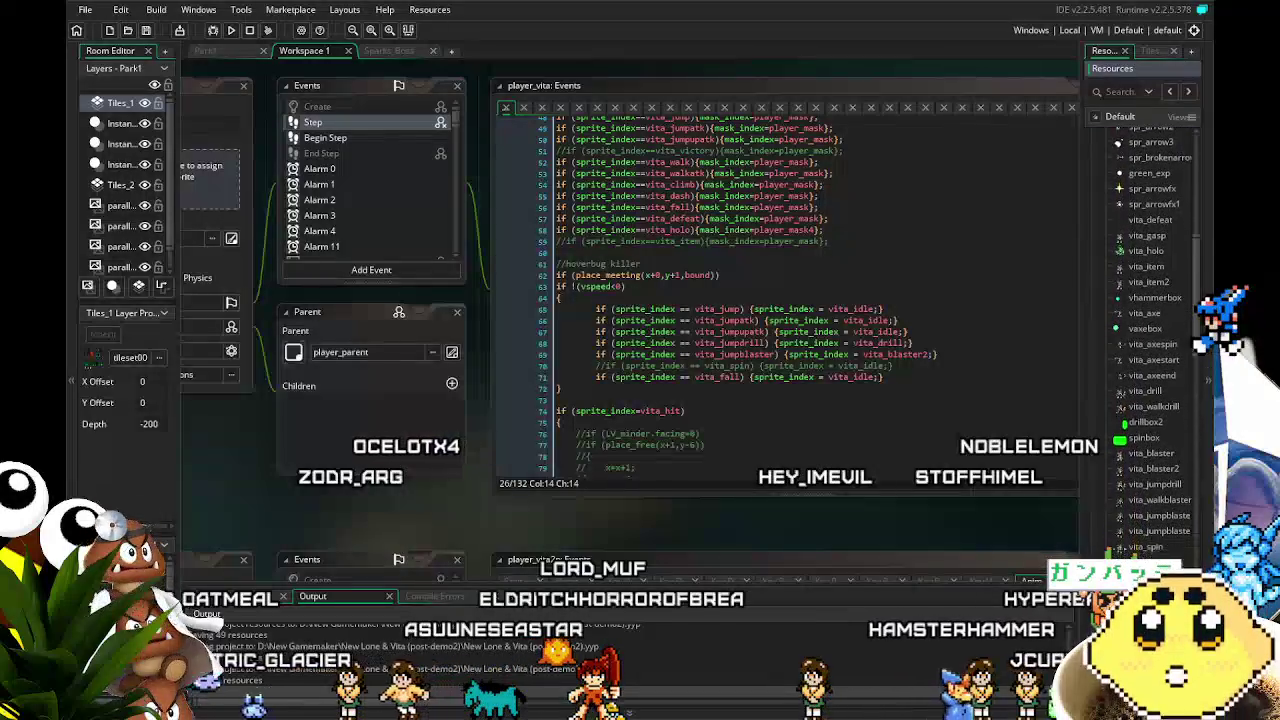
scroll(1150, 340, down, 3)
scroll(1150, 340, down, 1)
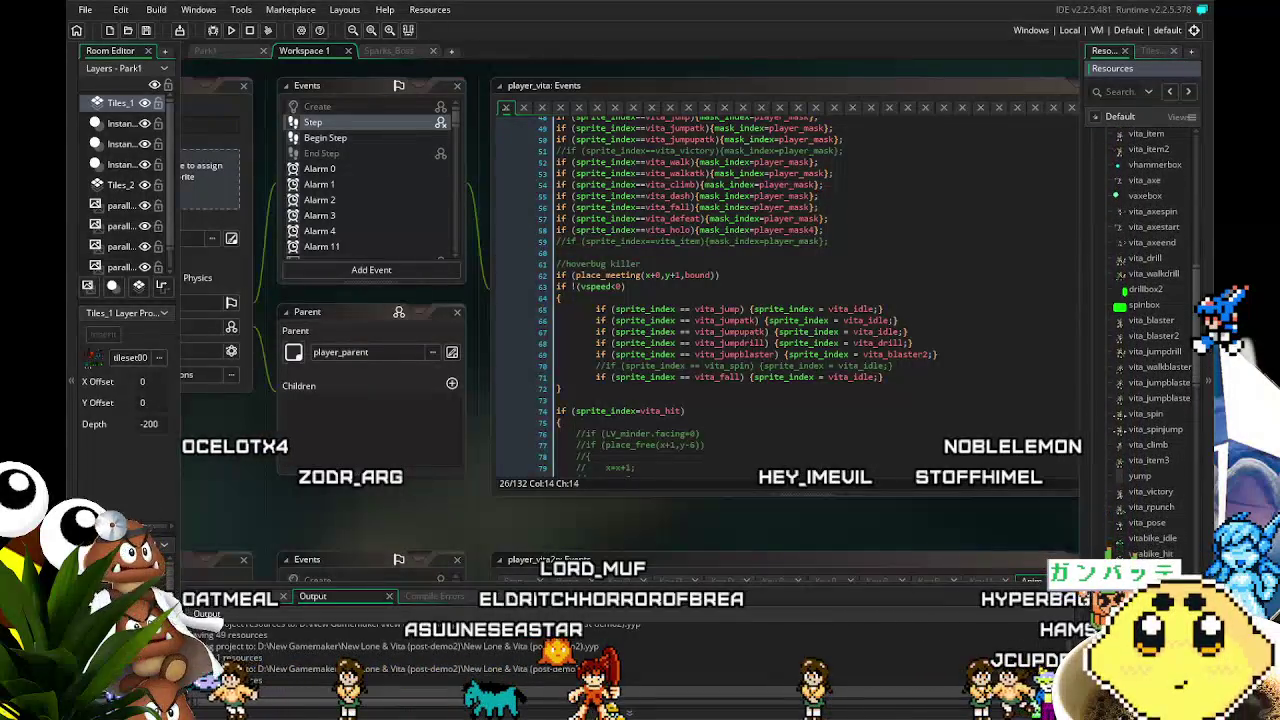
scroll(1150, 340, down, 3)
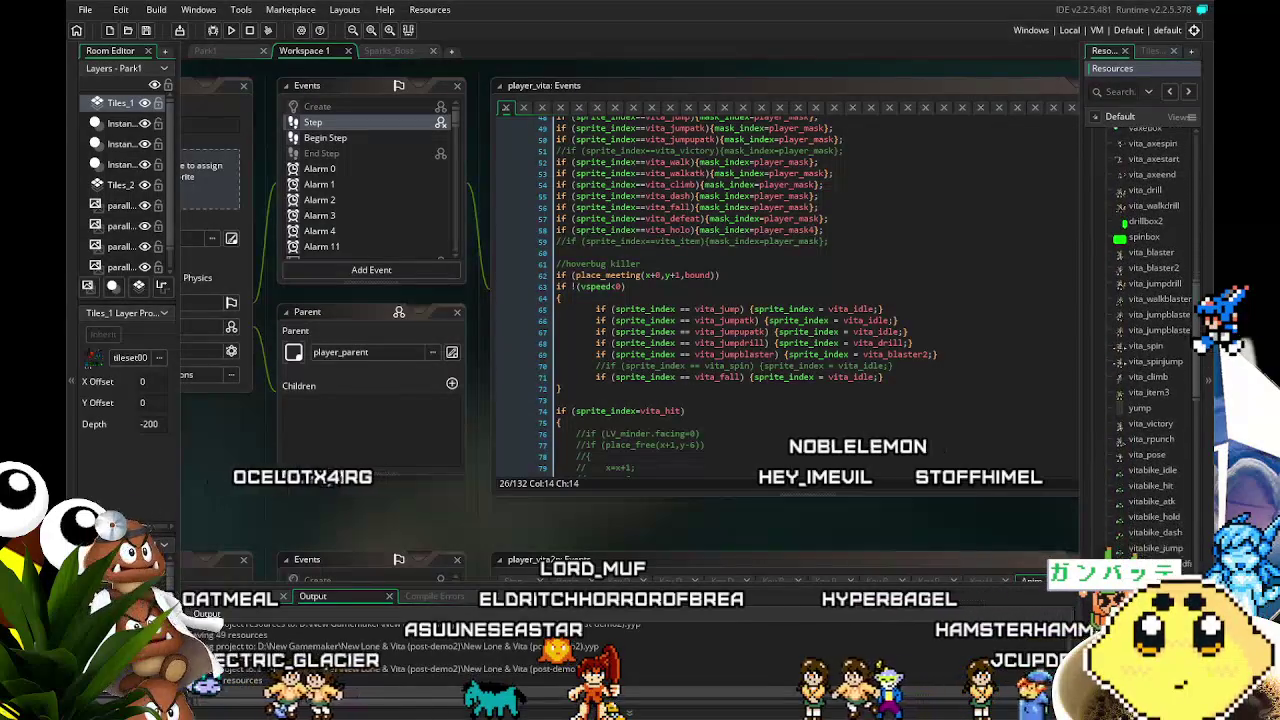
scroll(1150, 340, down, 2)
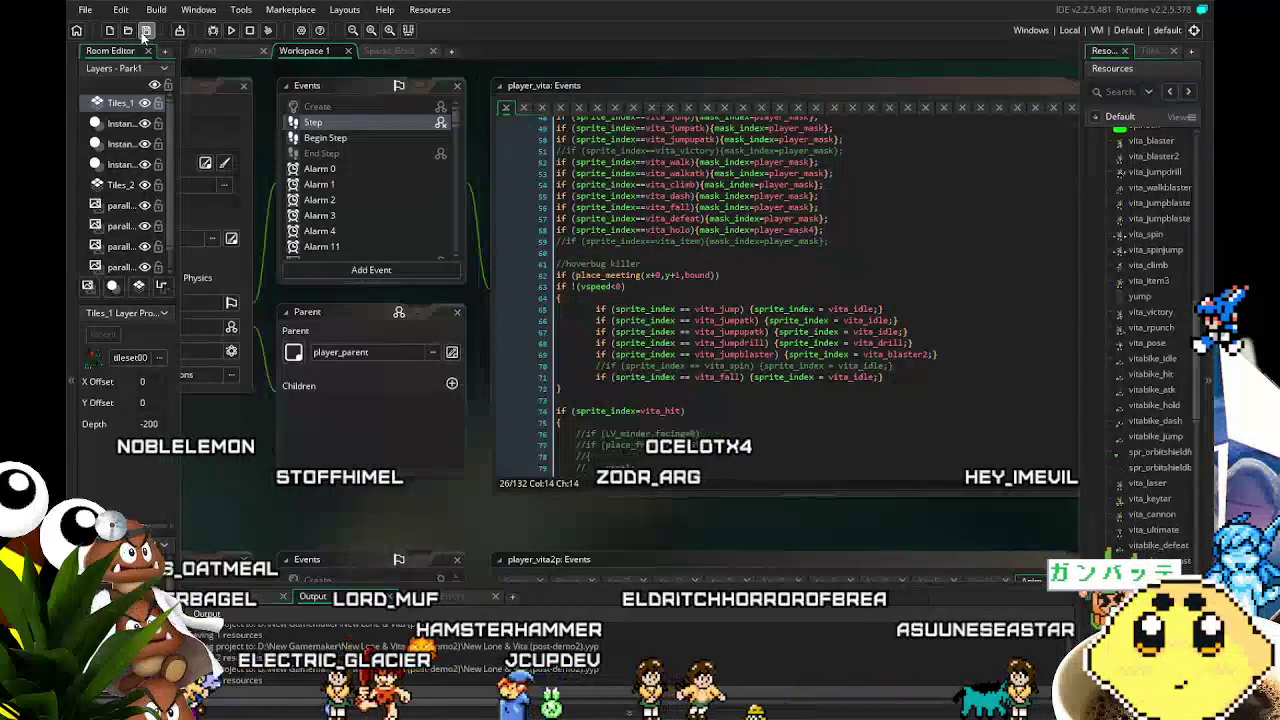
Build and launch a test run of the game, reaching the Mode Select screen.
click(229, 28)
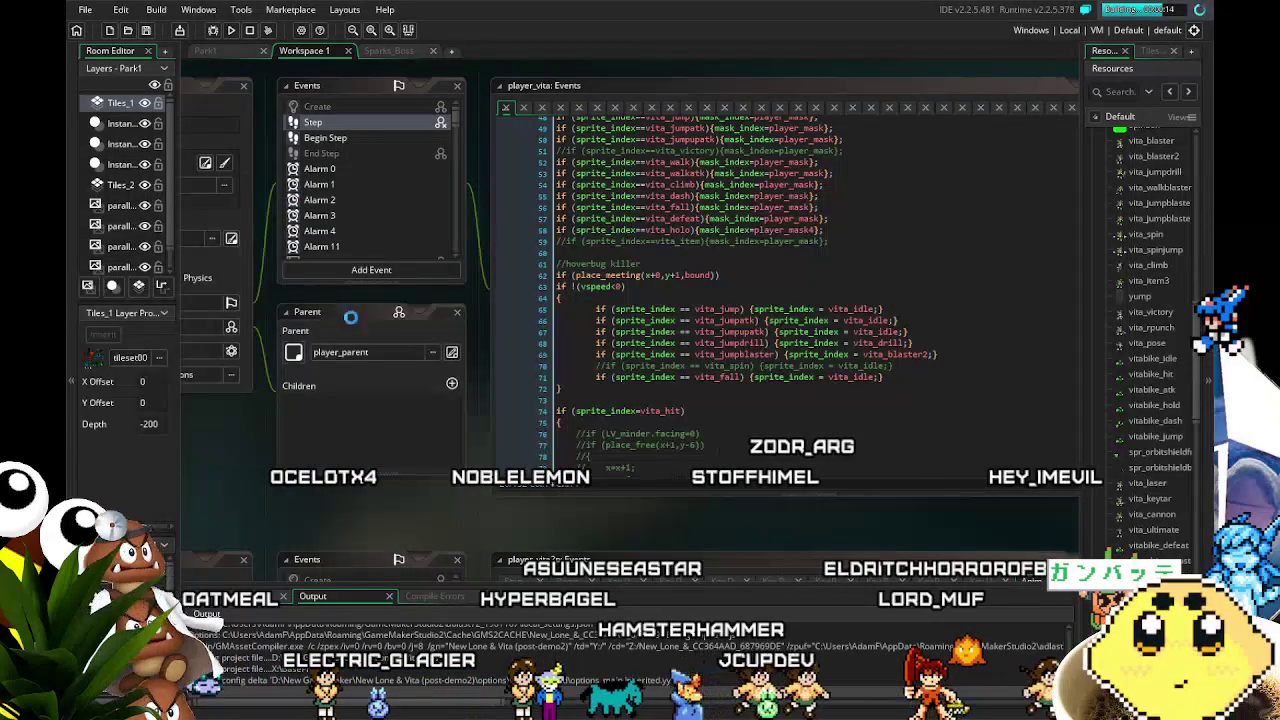
drag(454, 486, 425, 479)
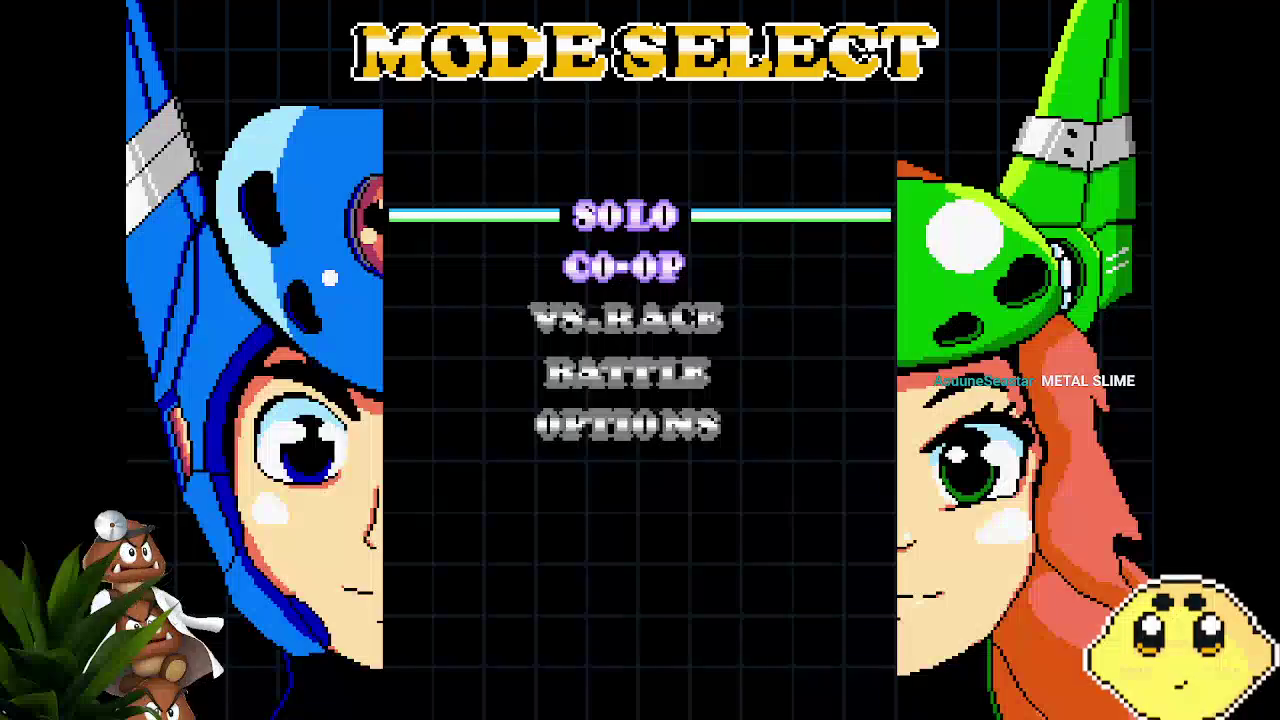
Choose SOLO on Mode Select to start the city stage.
key(Return)
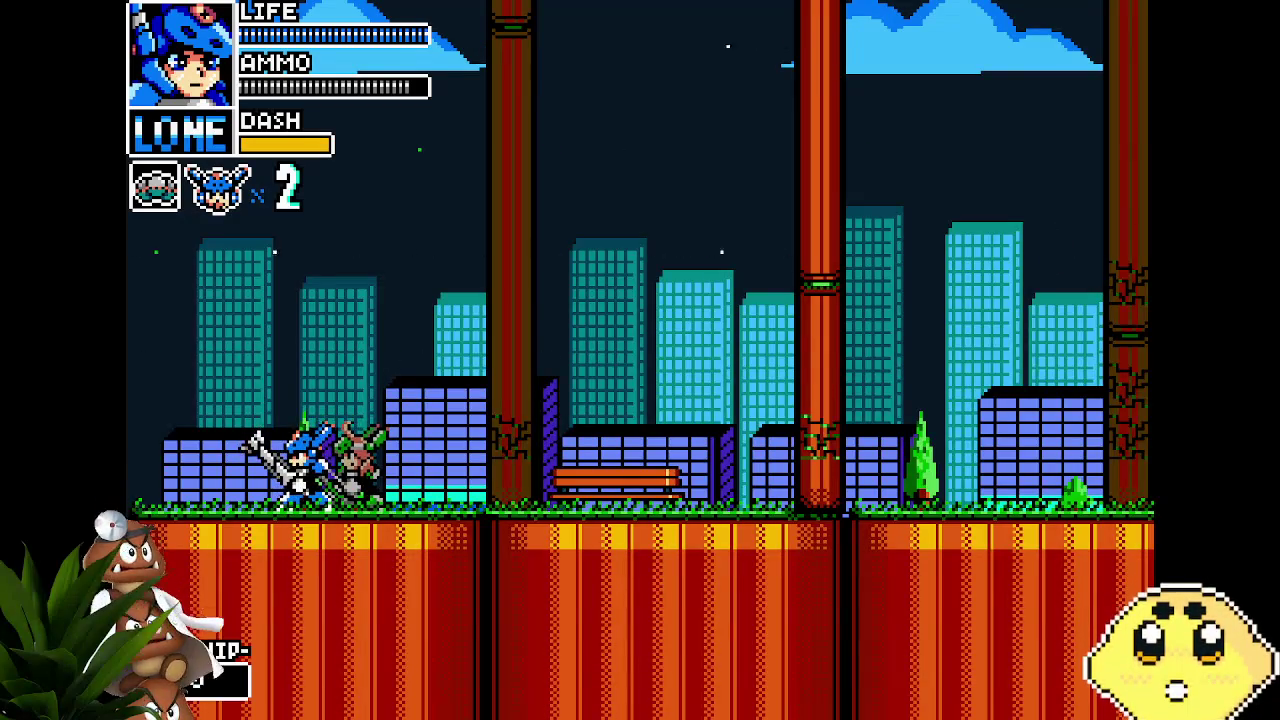
Switch control to Vita, attack the blue enemy and advance right across the bridge.
key(Tab)
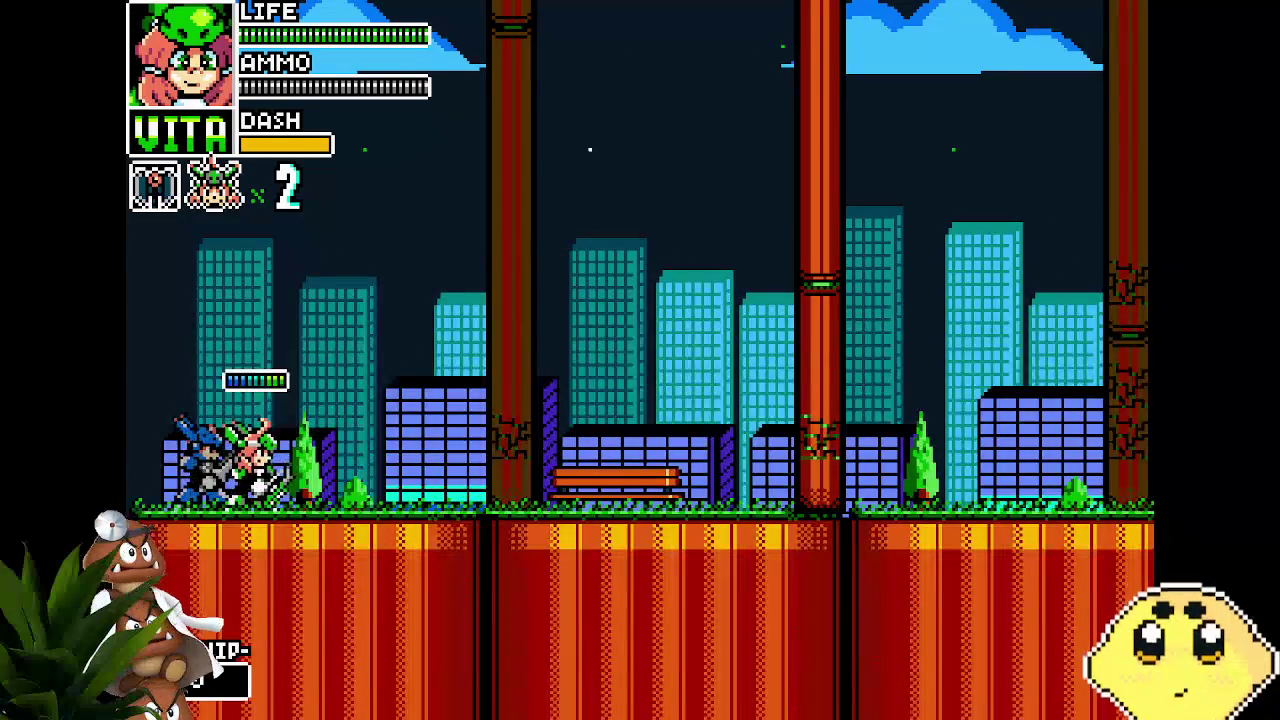
key(Right)
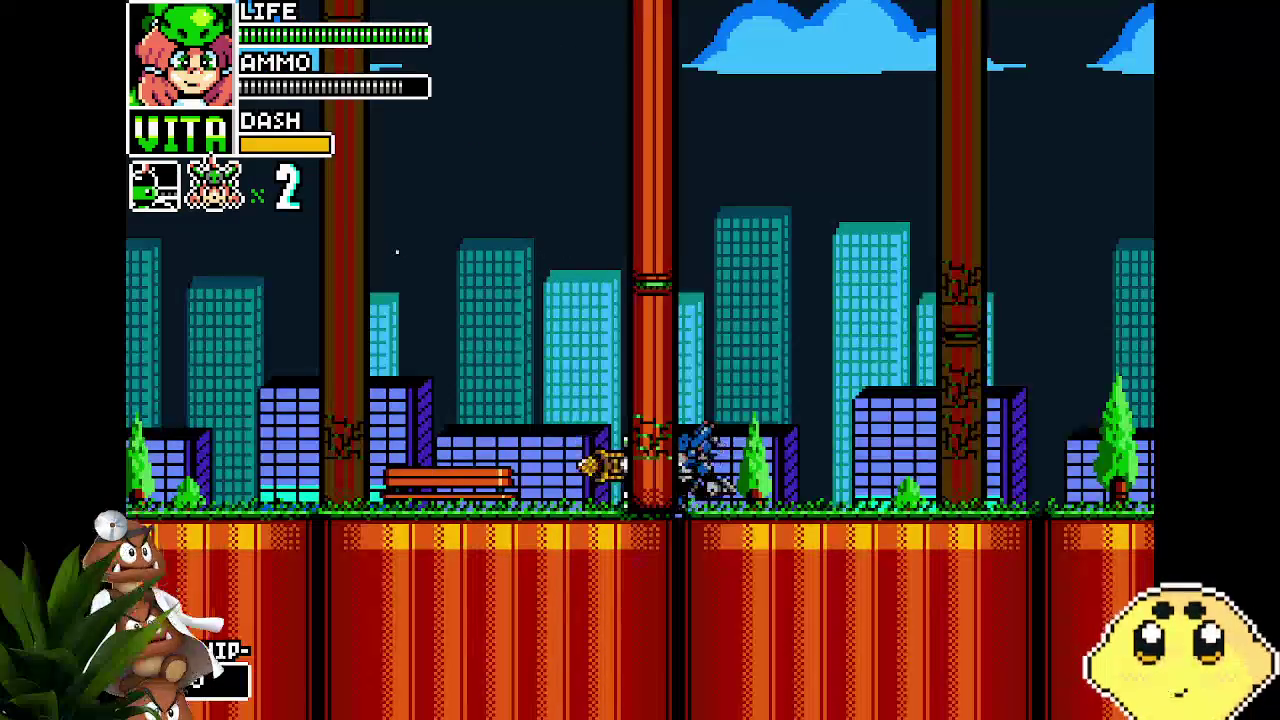
key(Left)
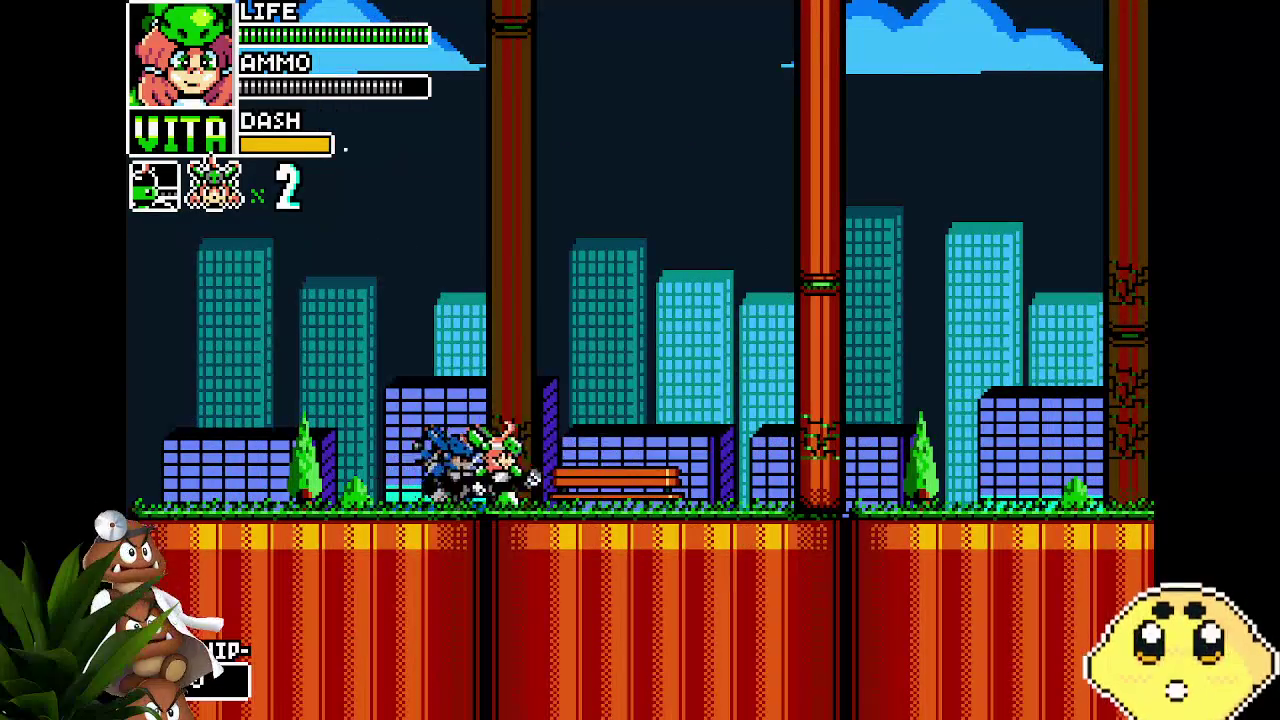
key(Right)
key(Right)
key(Right)
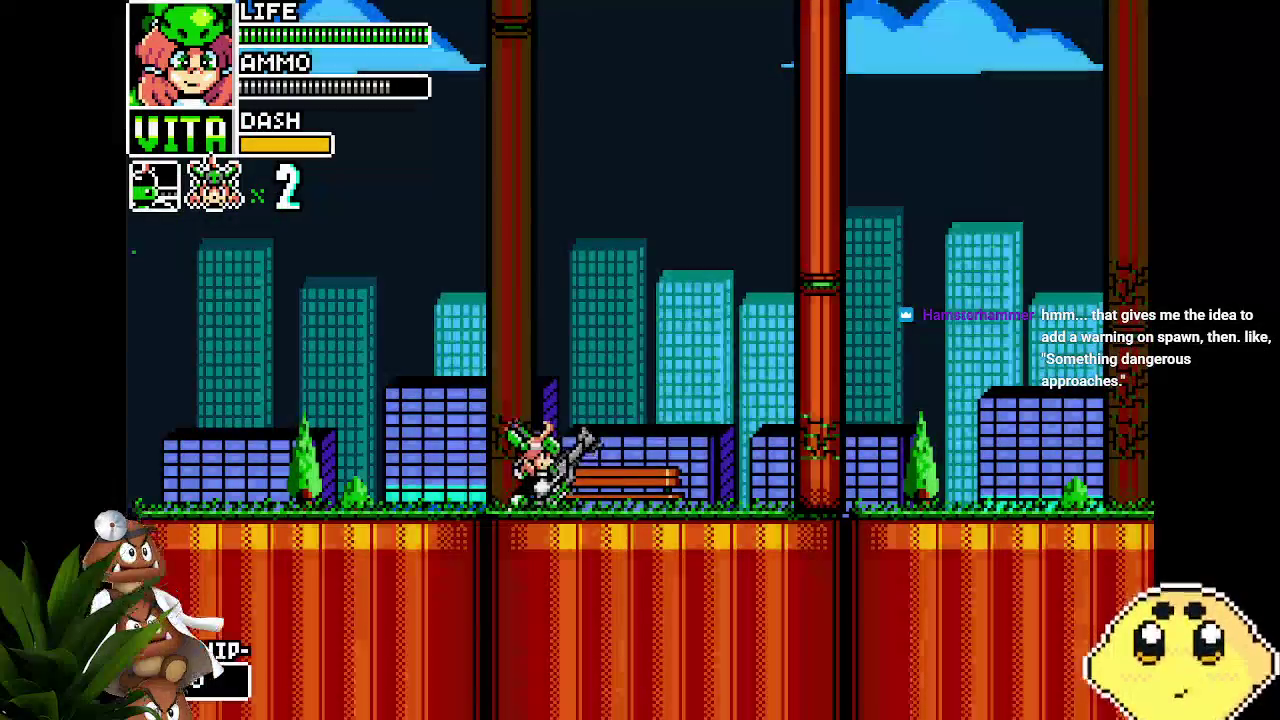
key(Left)
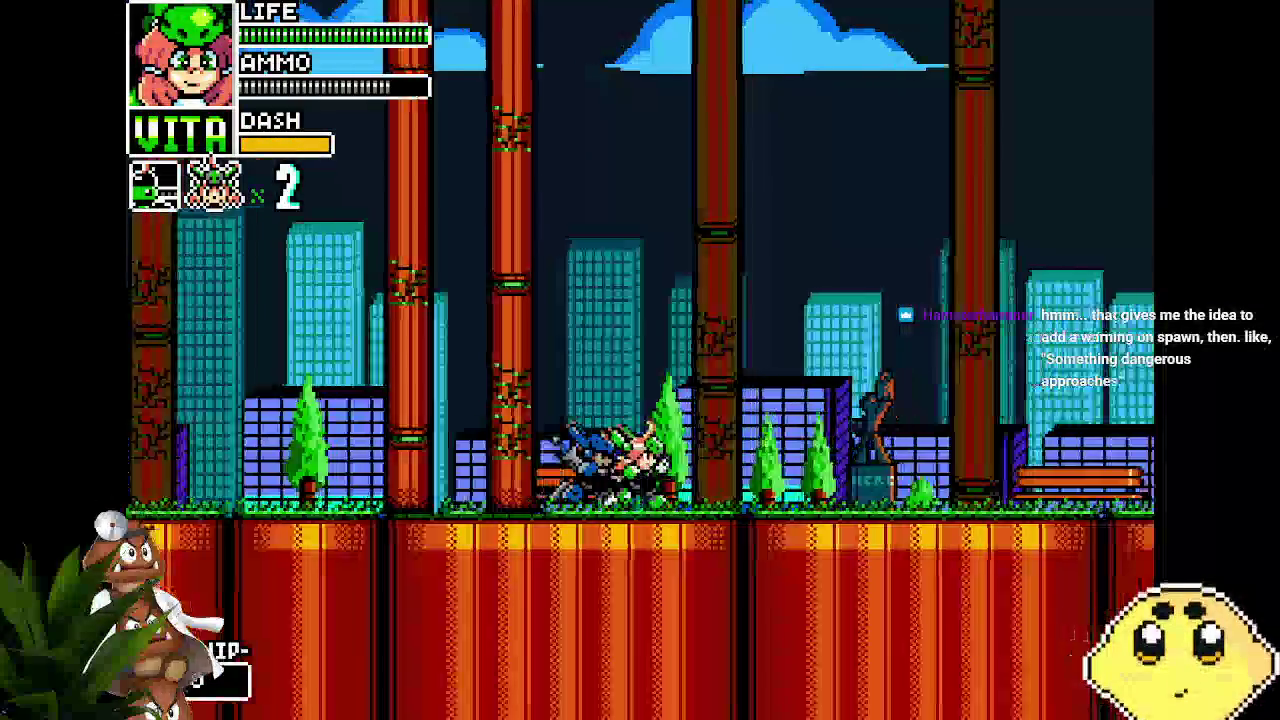
key(Right)
key(Right)
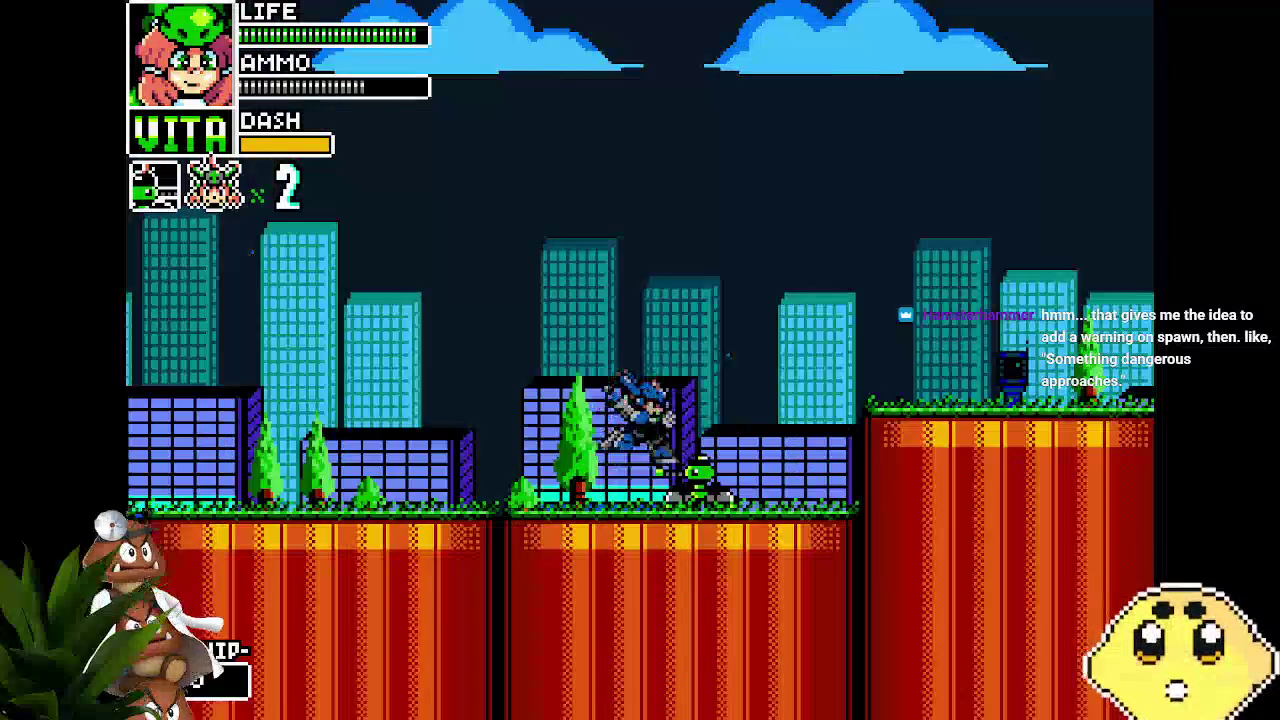
key(Right)
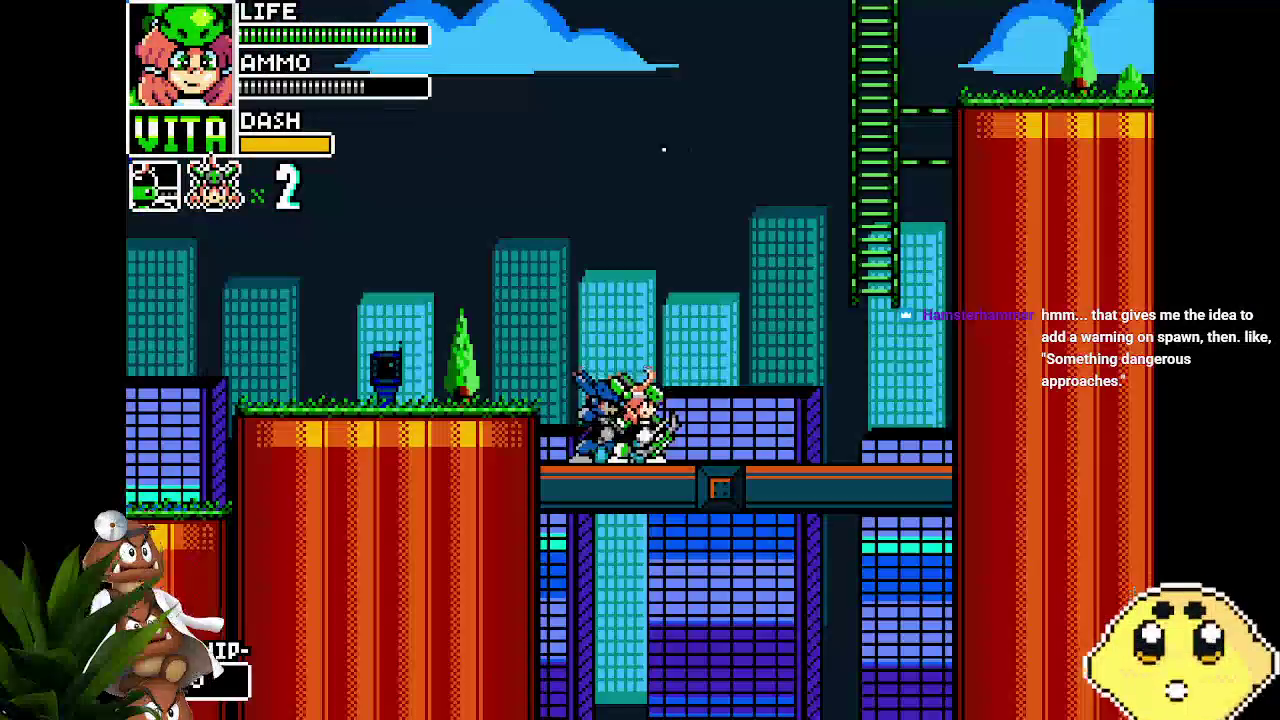
key(Right)
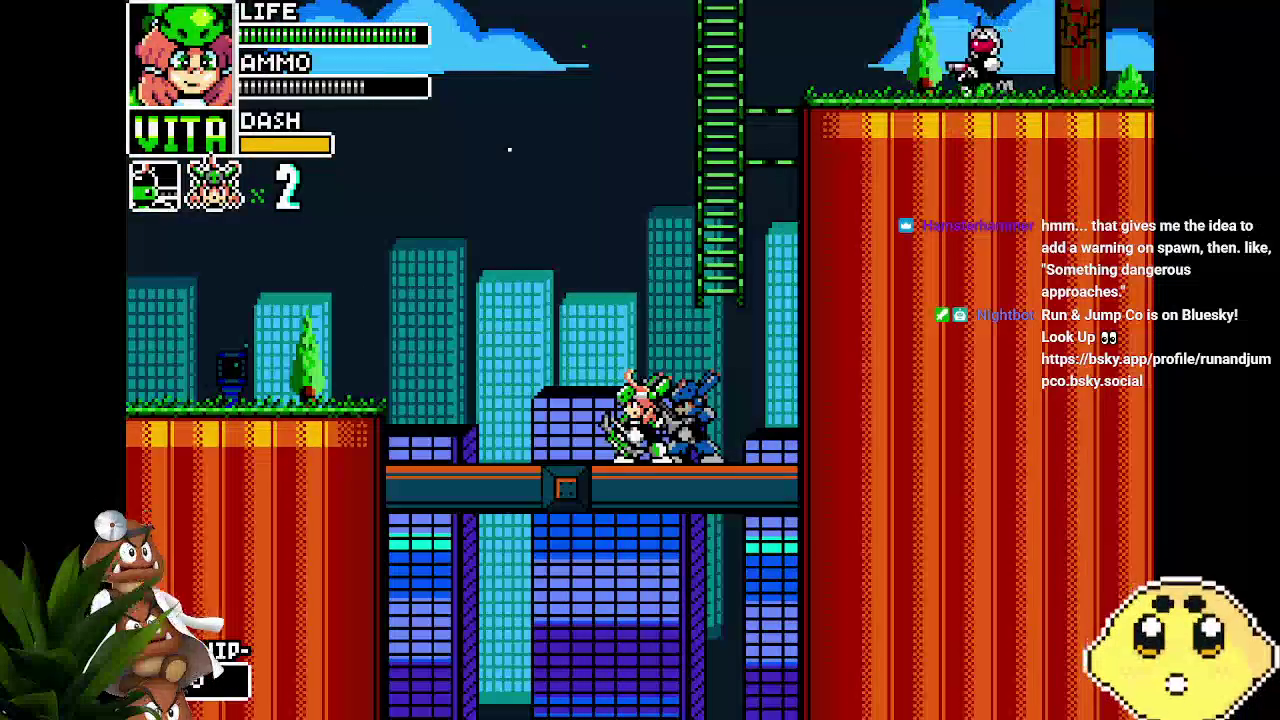
Move Vita between the orange pillars and lower bridge, then drop into the city.
key(Left)
key(Right)
key(Left)
key(Right)
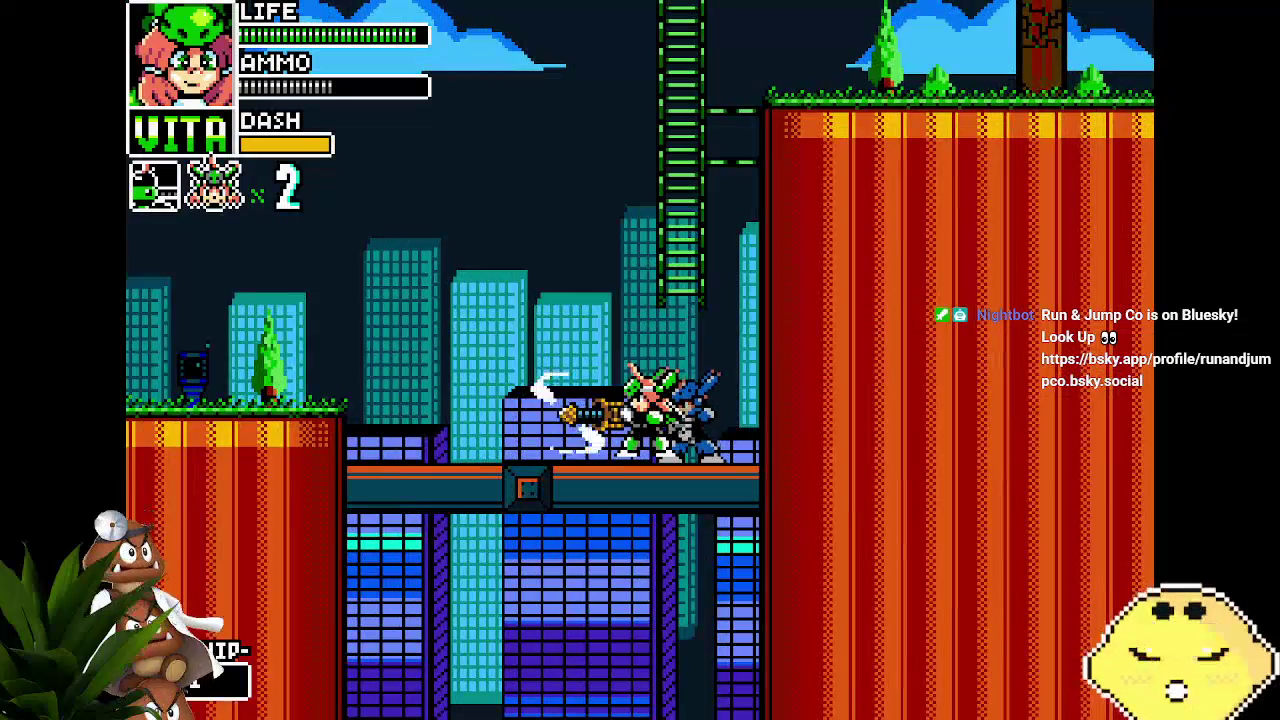
key(Left)
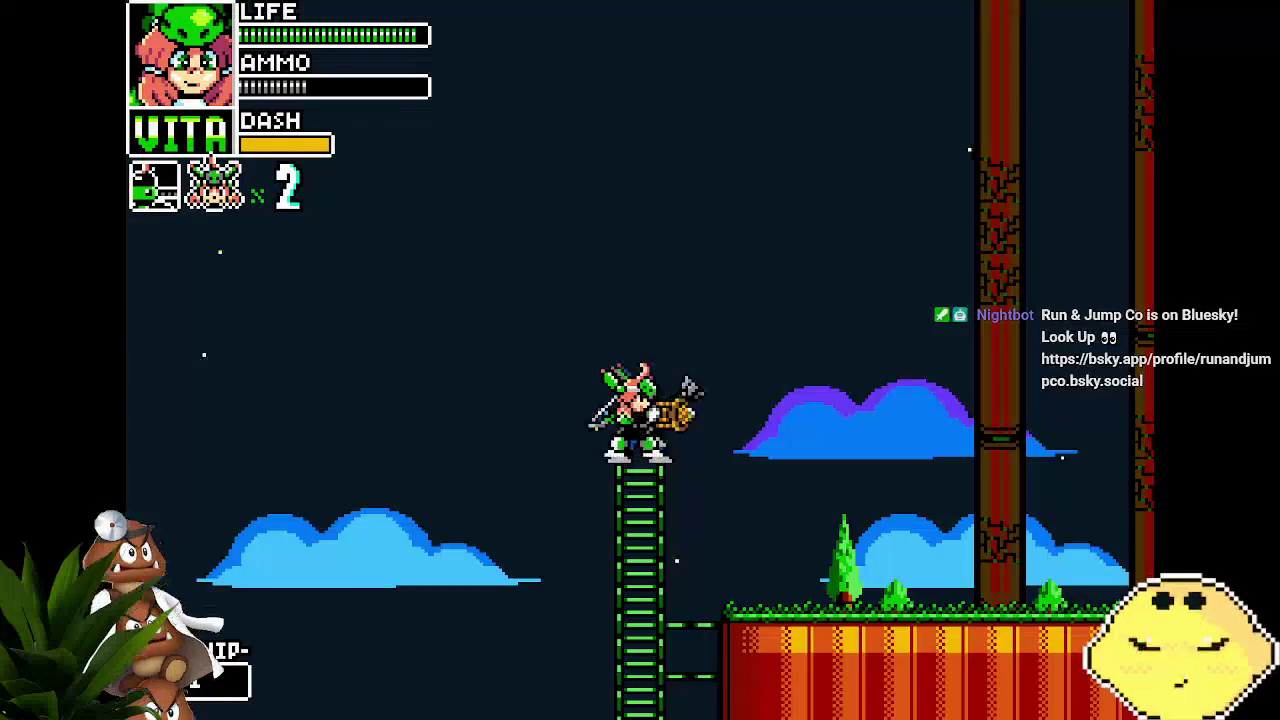
key(Right)
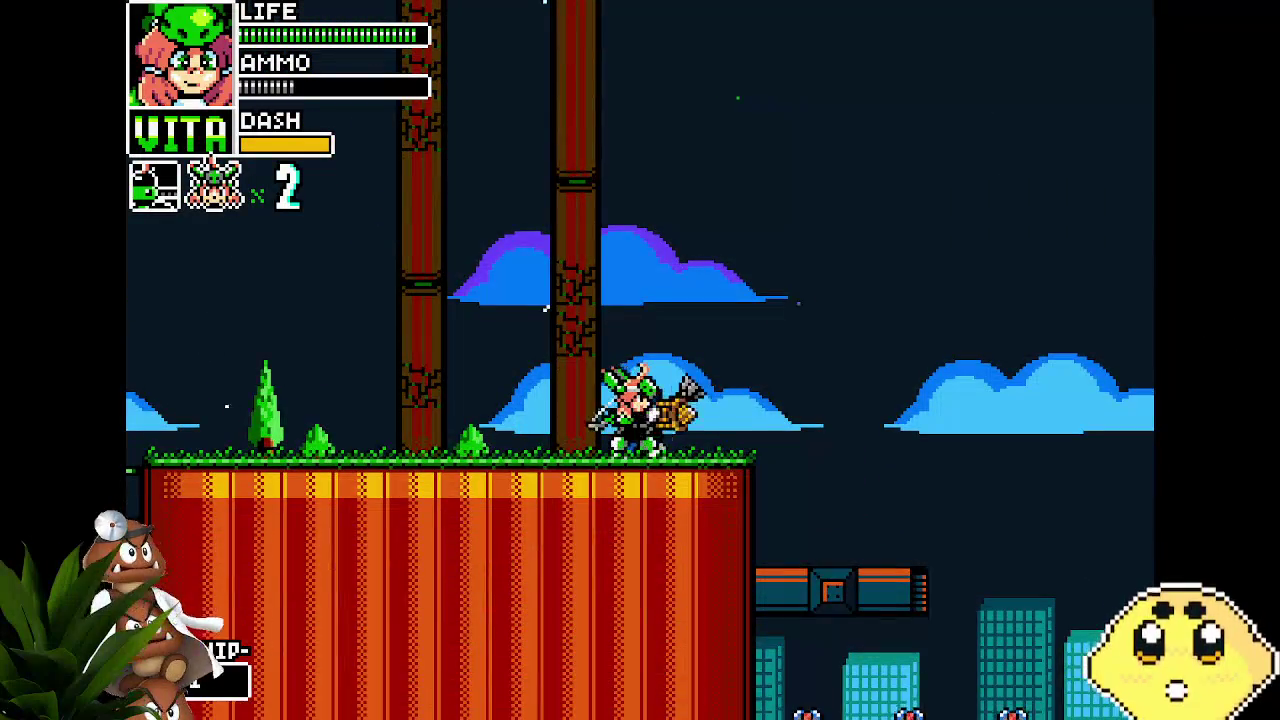
key(Right)
key(Right)
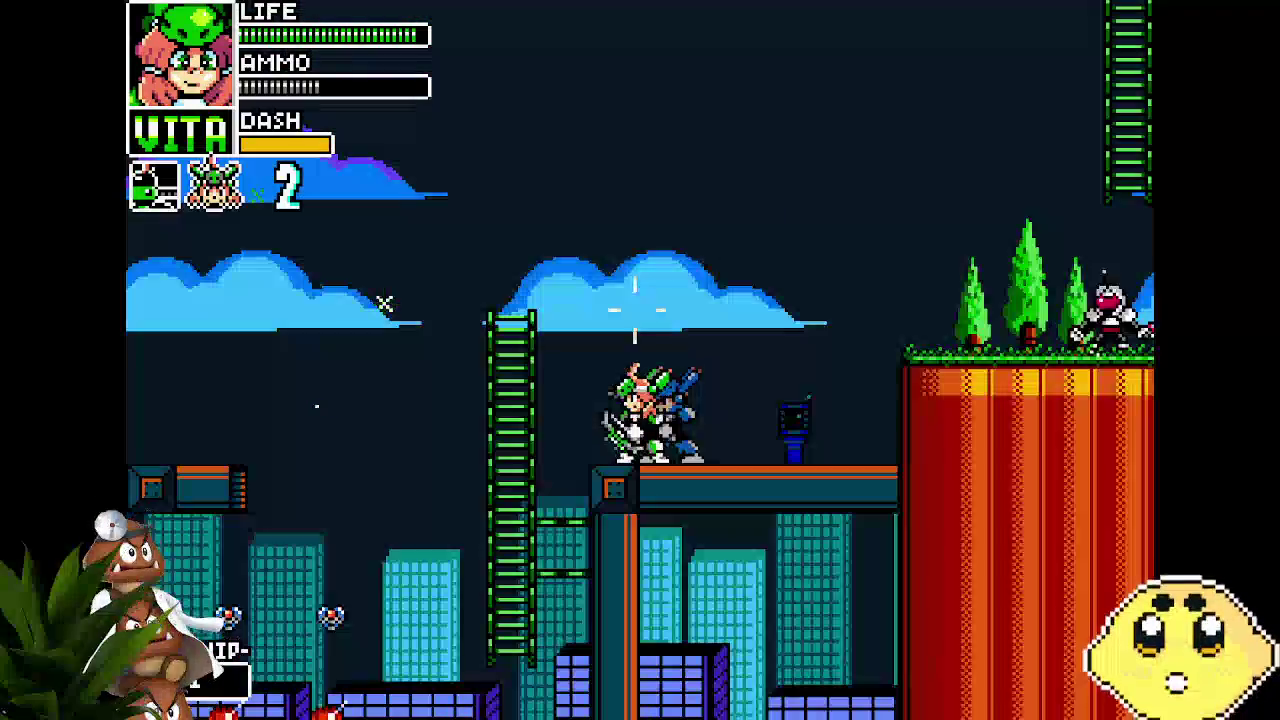
key(Right)
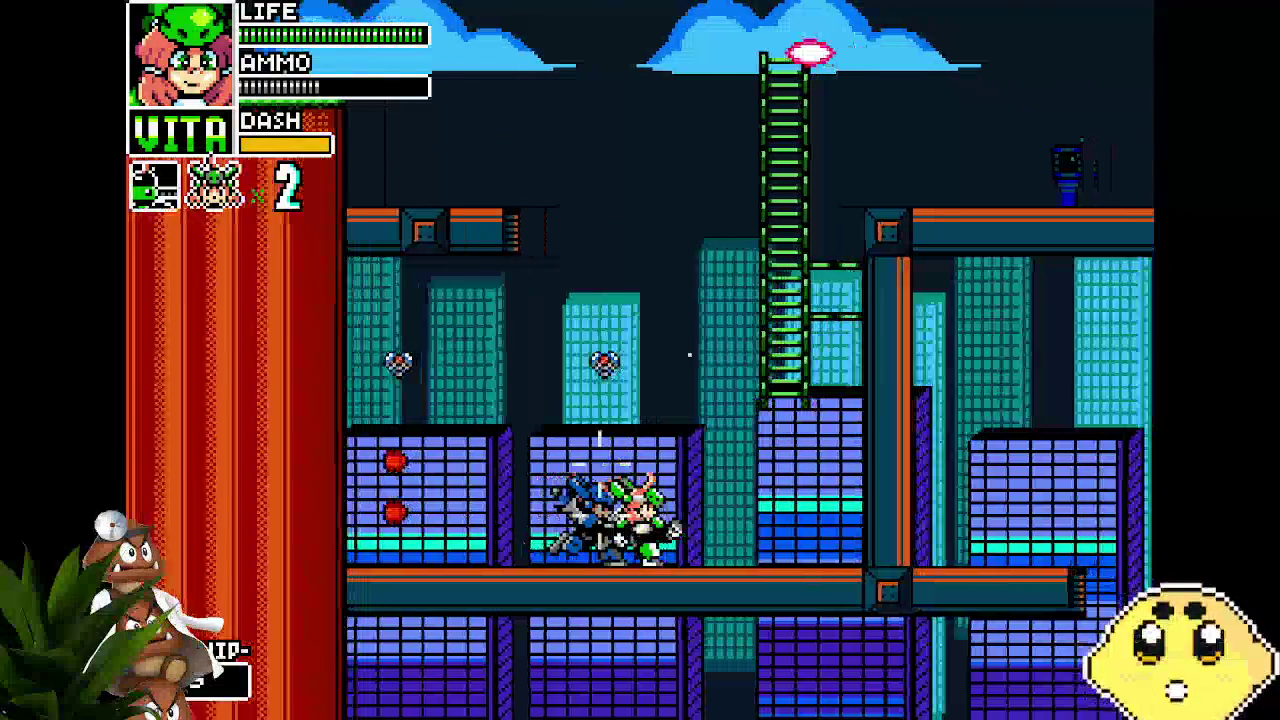
Climb Vita up the ladder into the sky, cross the platform, and descend the green ladder.
key(Right)
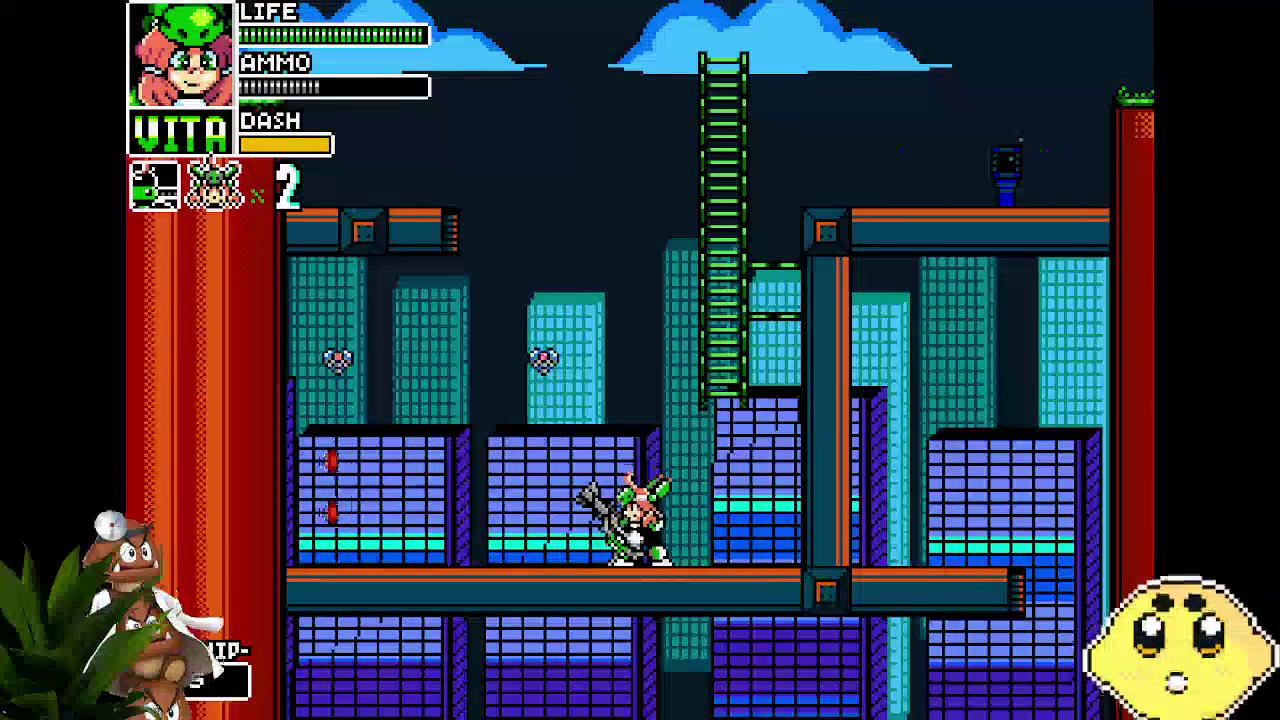
key(Up)
key(Down)
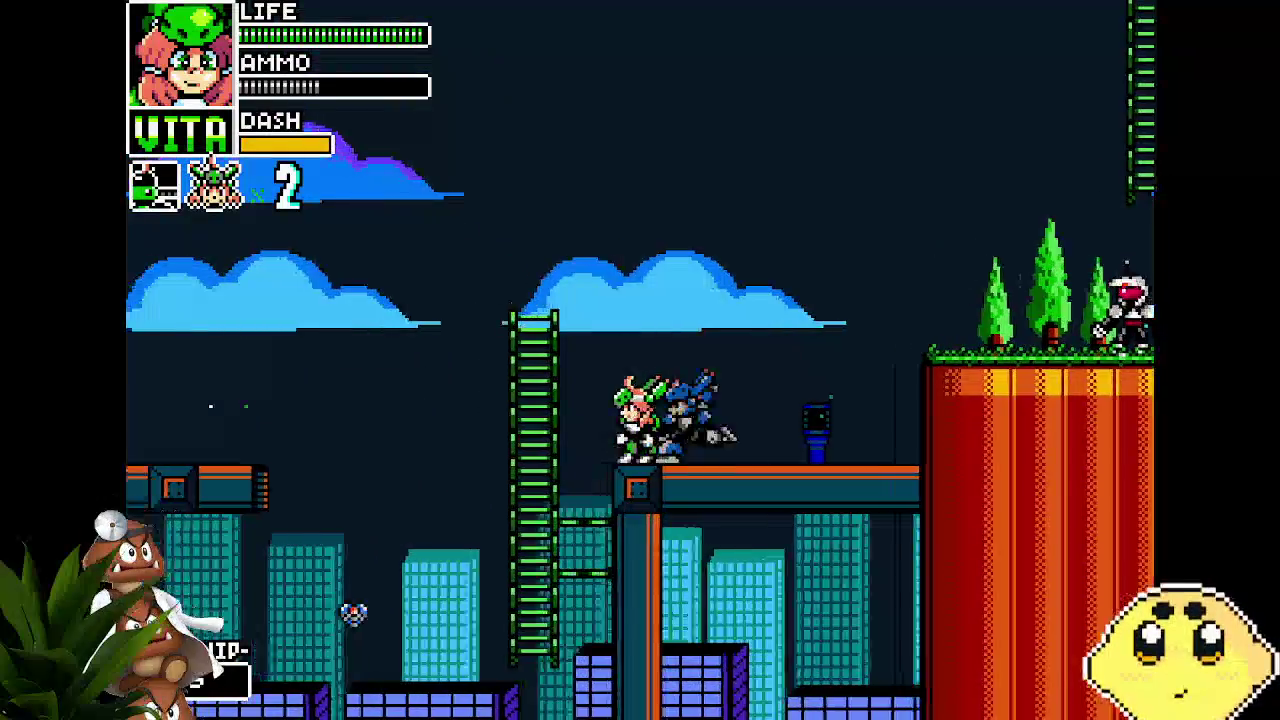
key(Up)
key(Left)
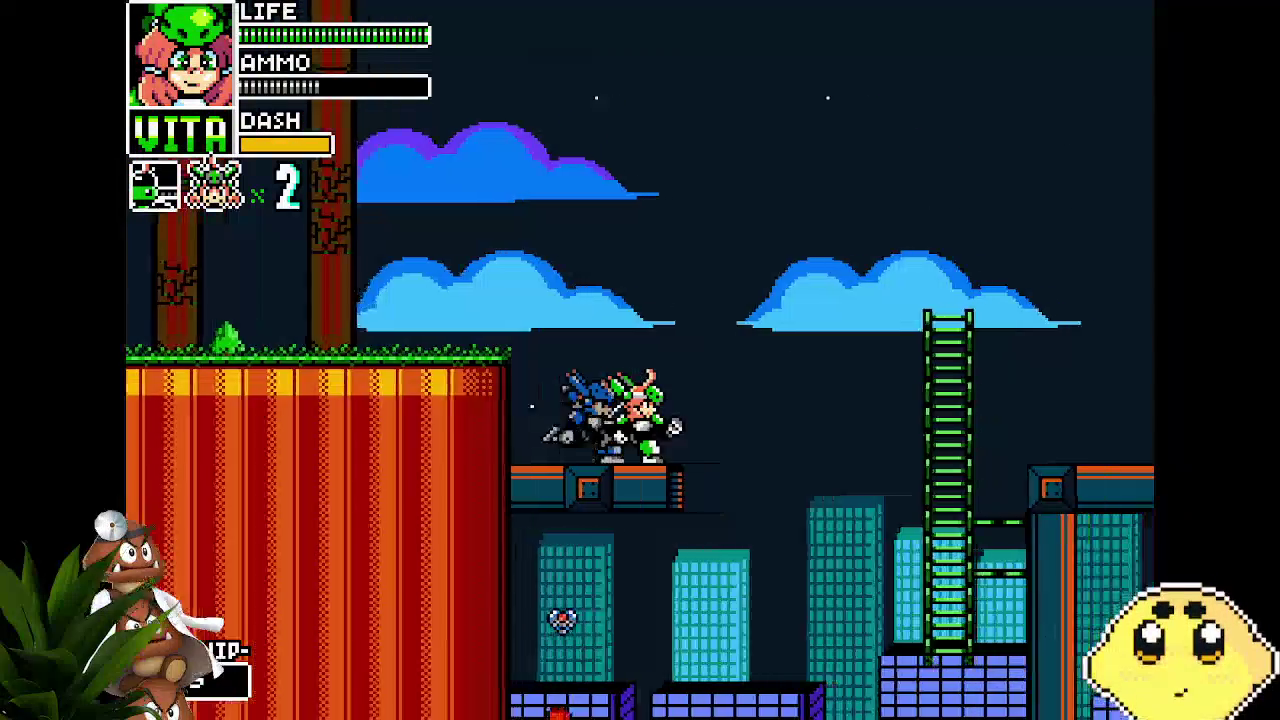
key(Right)
key(Up)
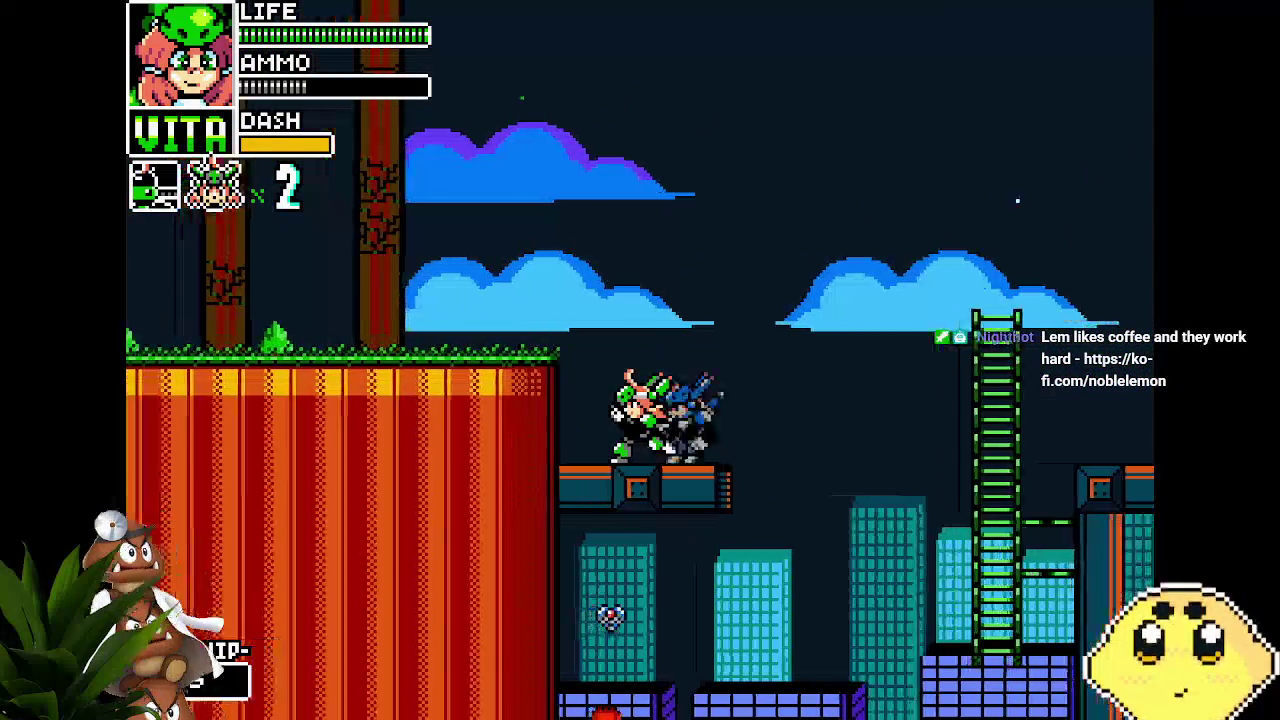
key(Left)
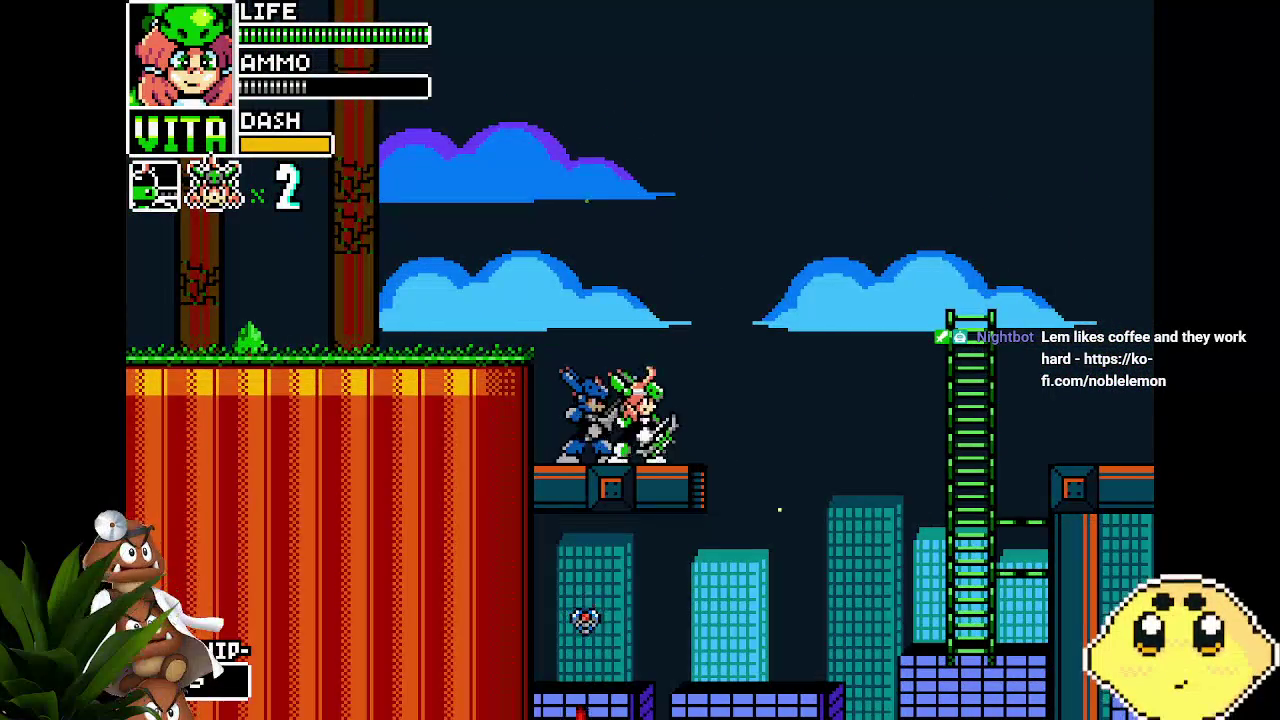
key(Right)
key(Down)
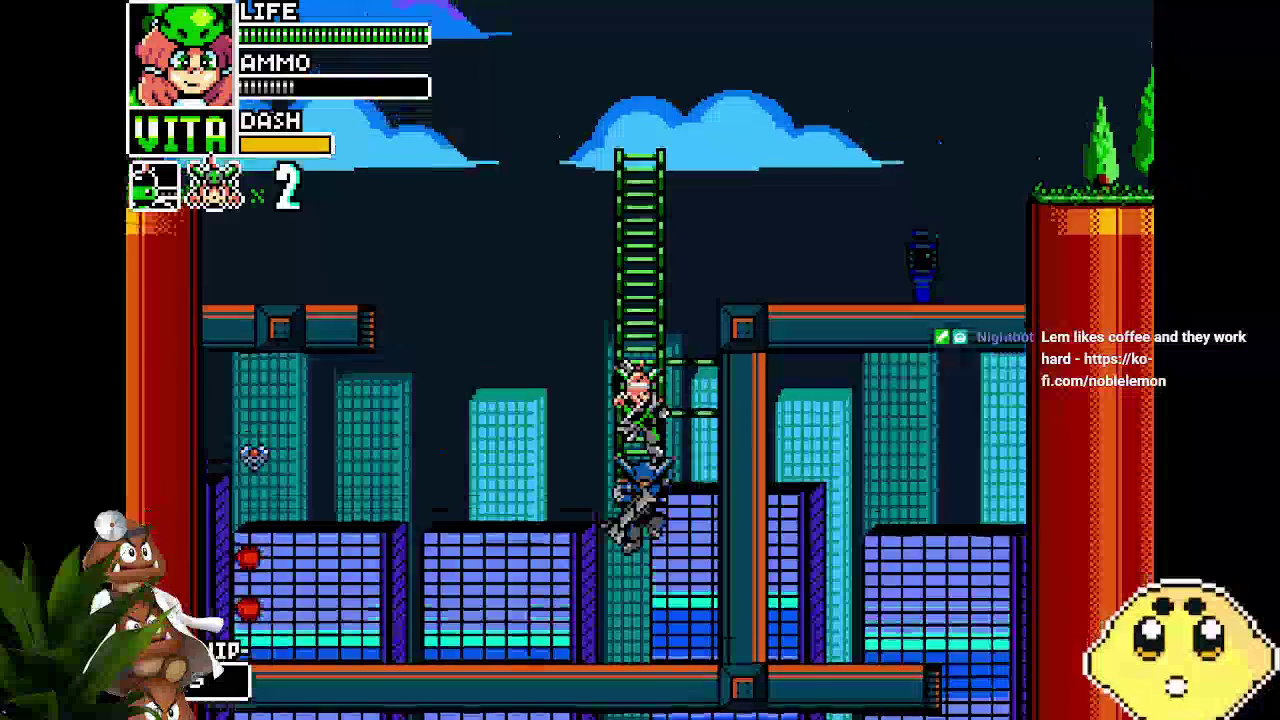
Jump Vita onto the orange cliff and leap across the gaps between platforms.
key(Right)
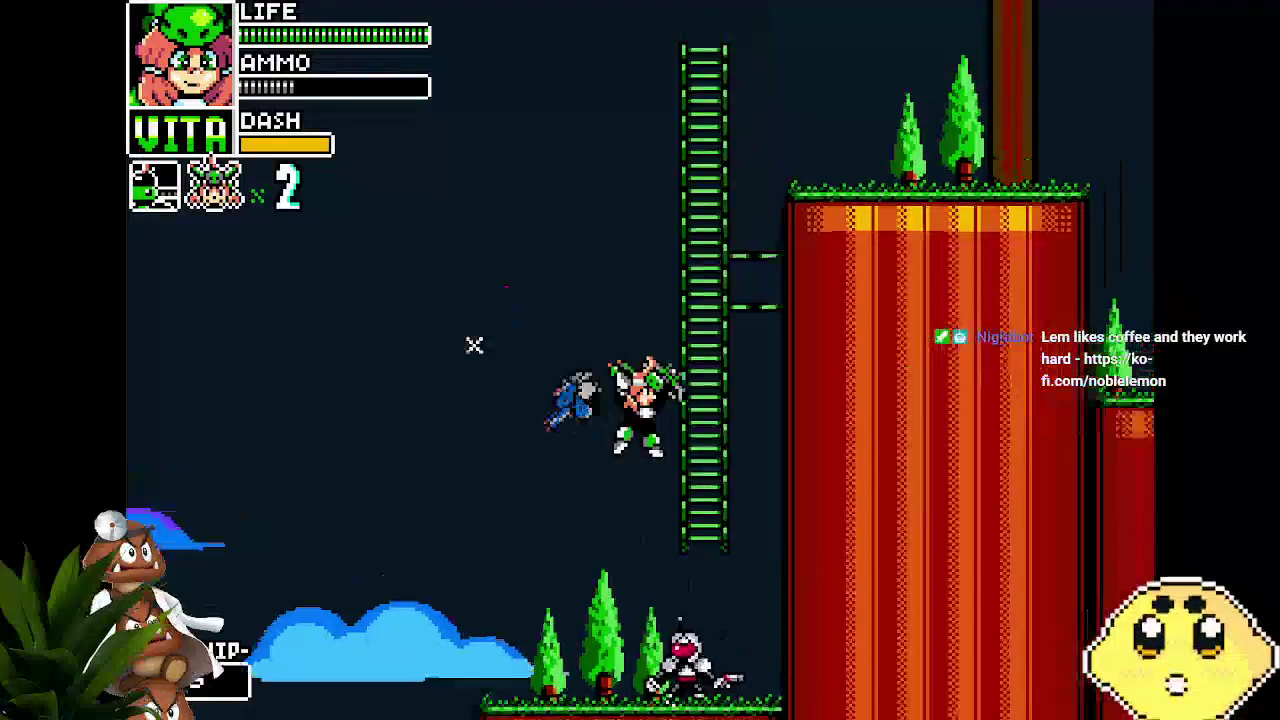
key(space)
key(Right)
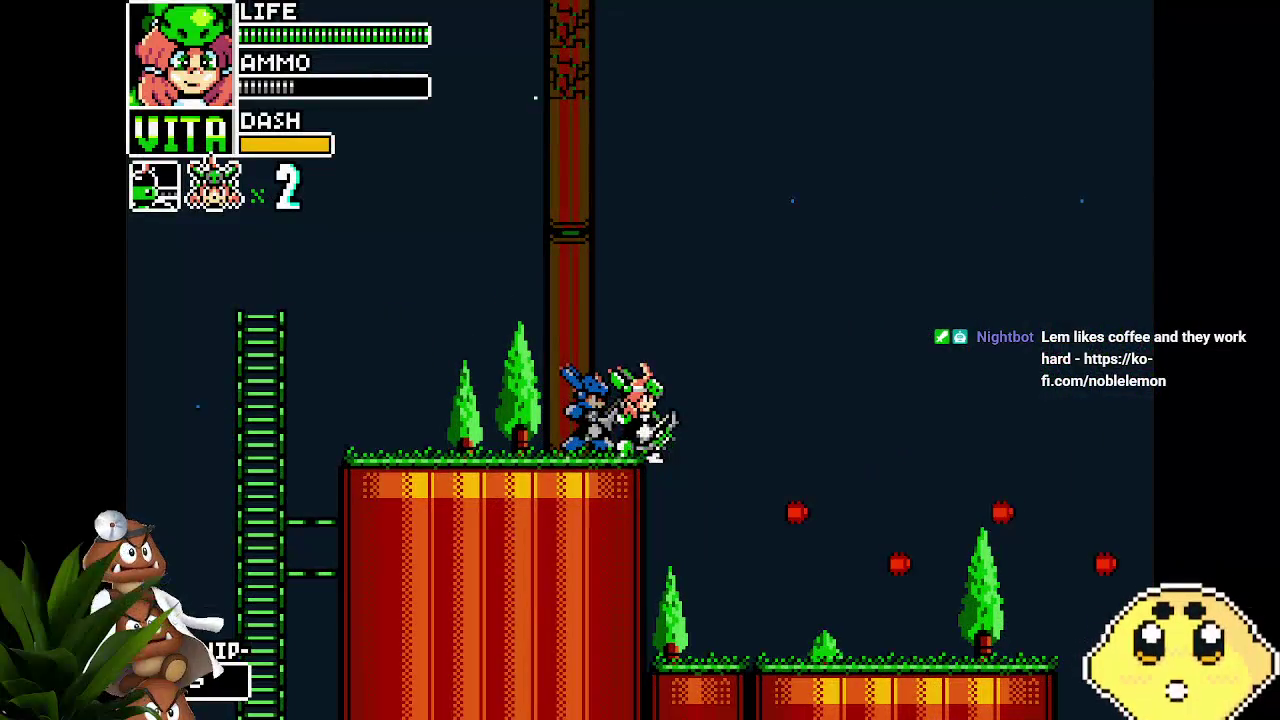
key(space)
key(Right)
key(Right)
key(space)
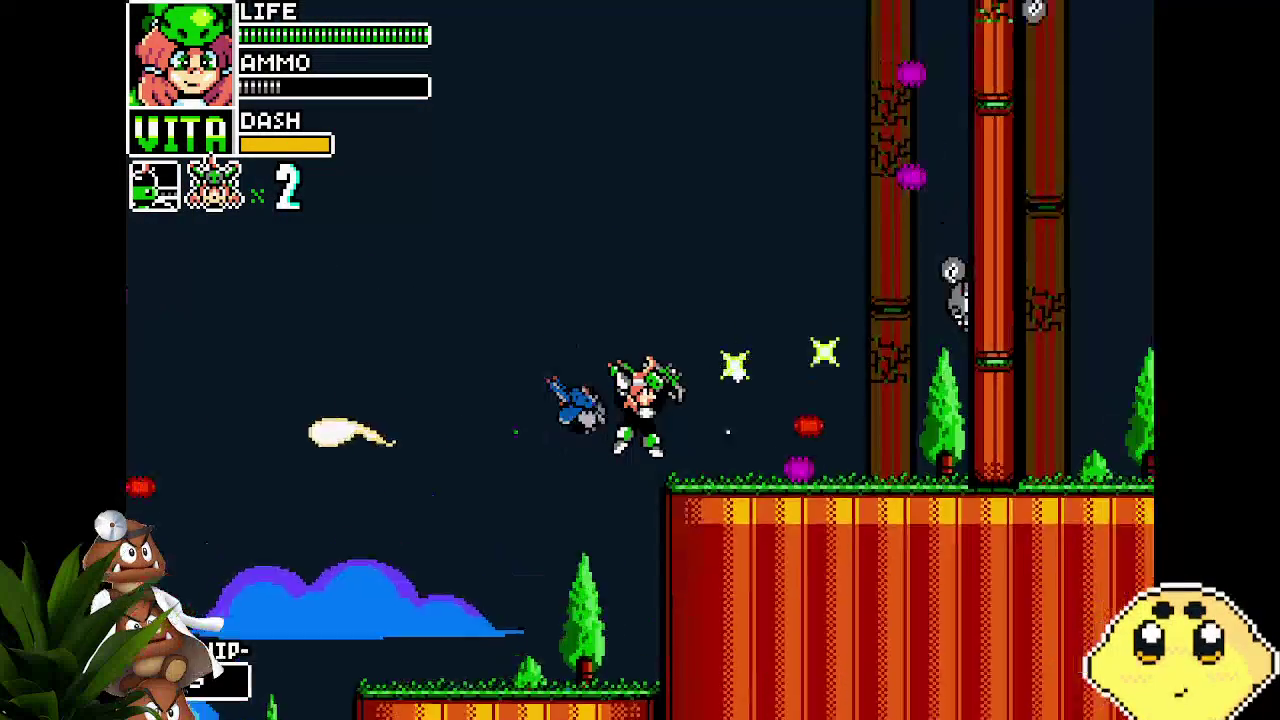
key(space)
Run Vita right through the city while firing, hopping the raised cliff.
key(Right)
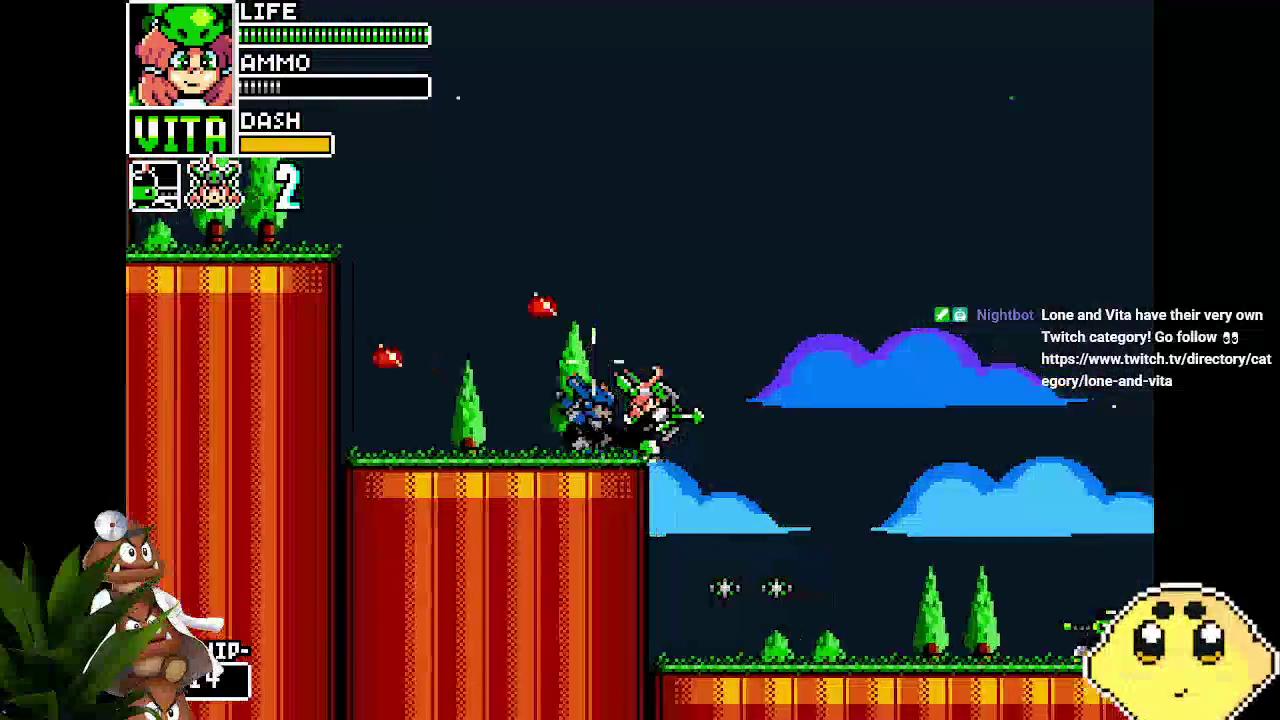
key(Right)
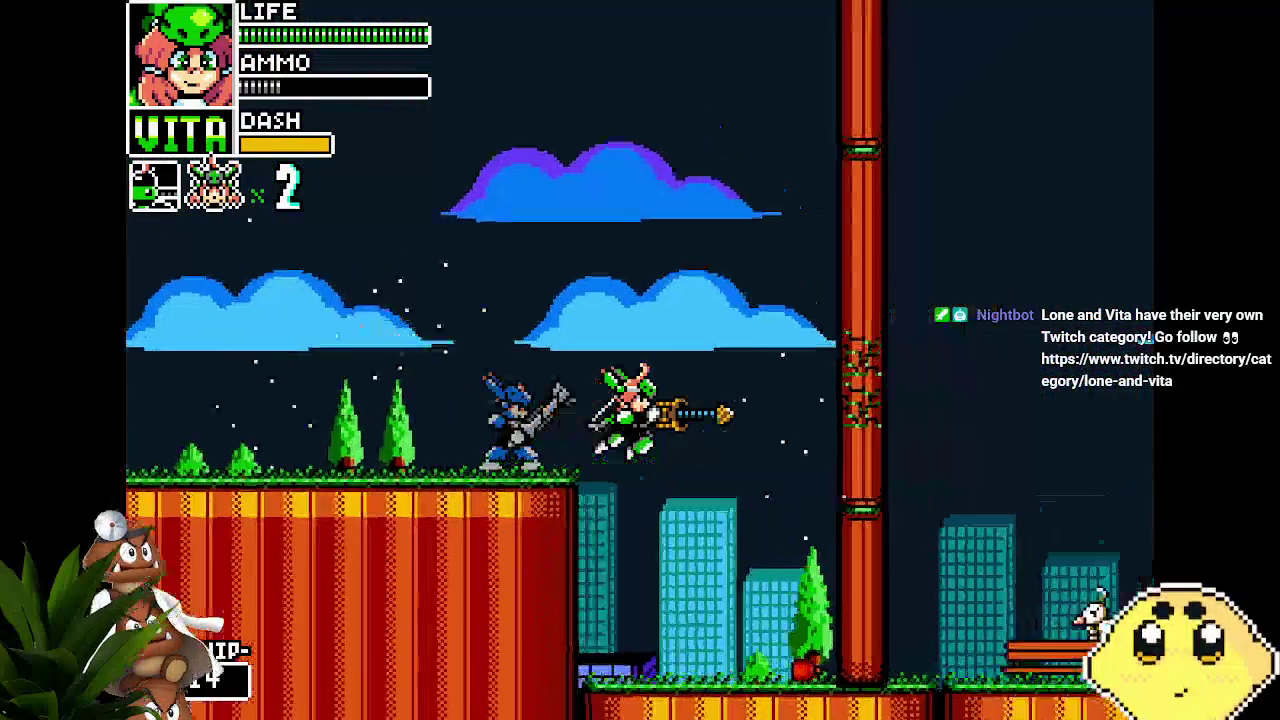
key(Right)
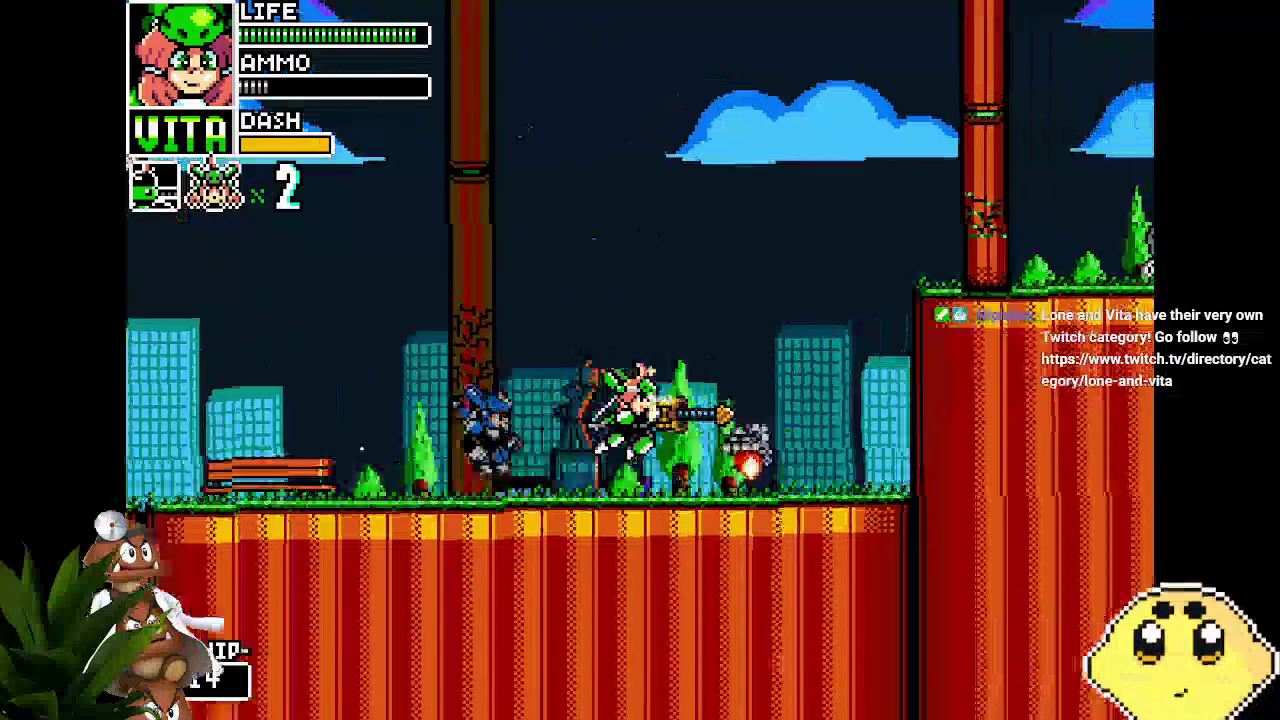
key(space)
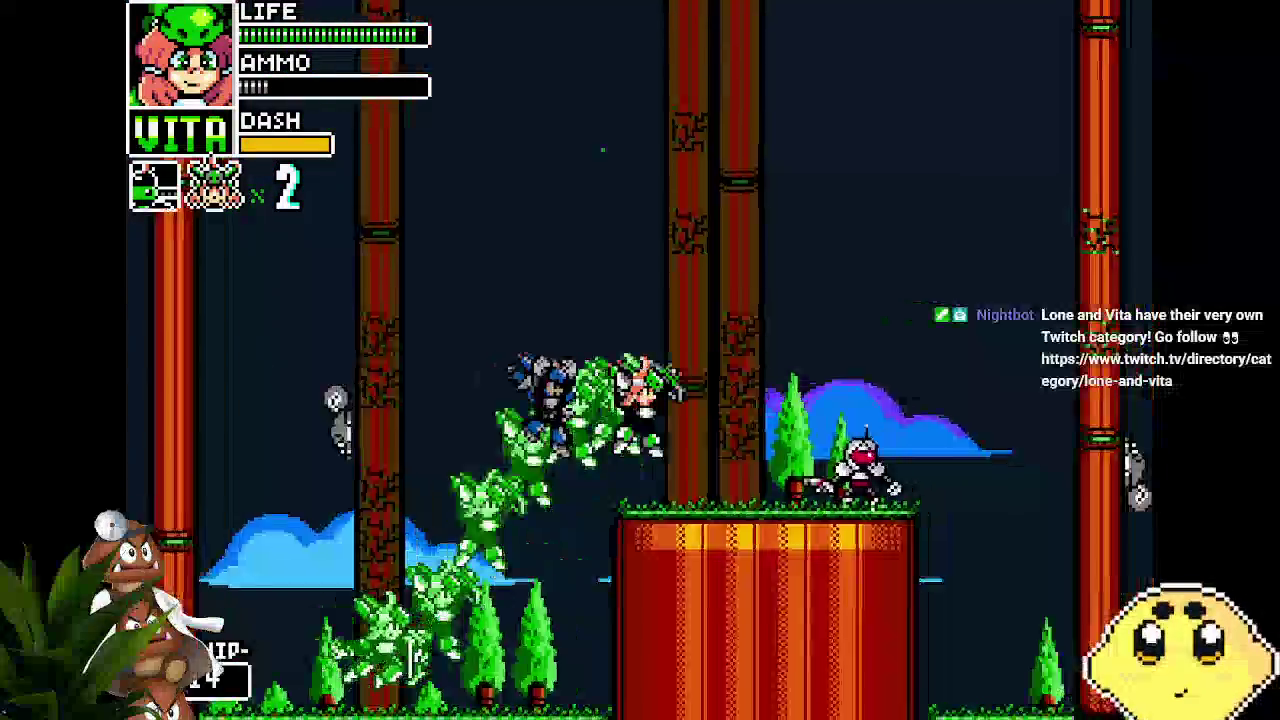
key(Right)
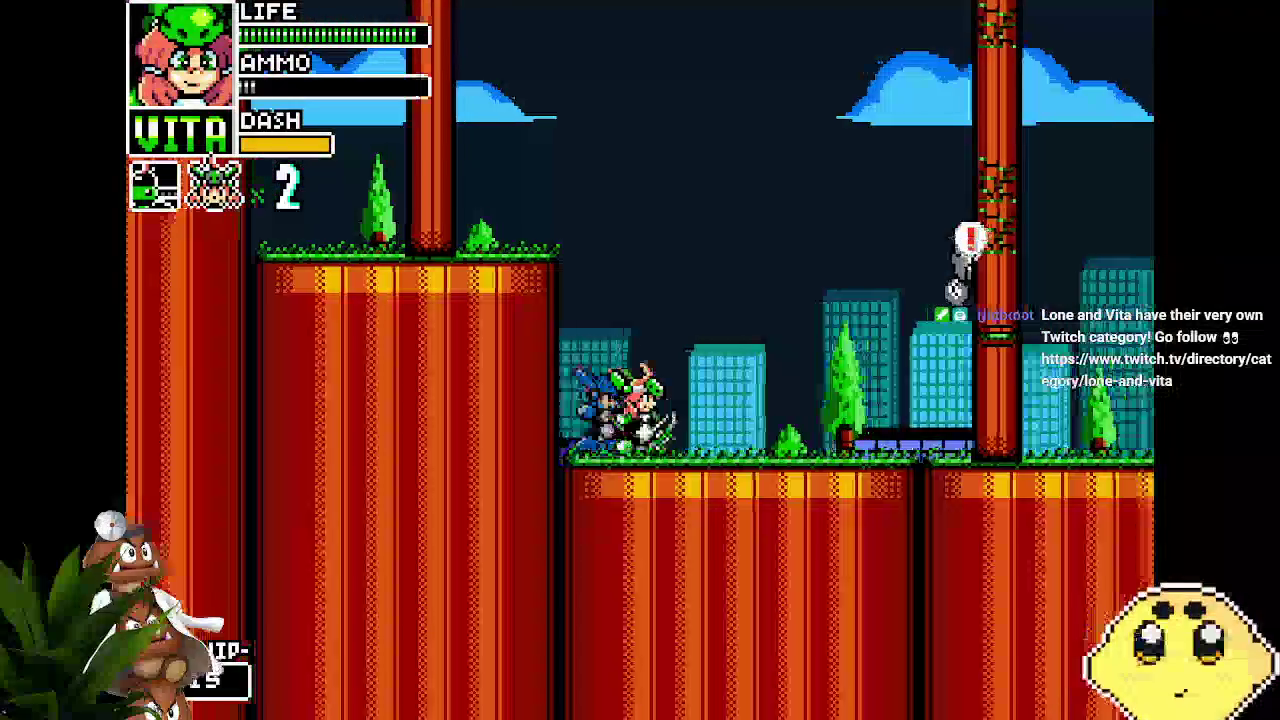
key(Right)
key(Right)
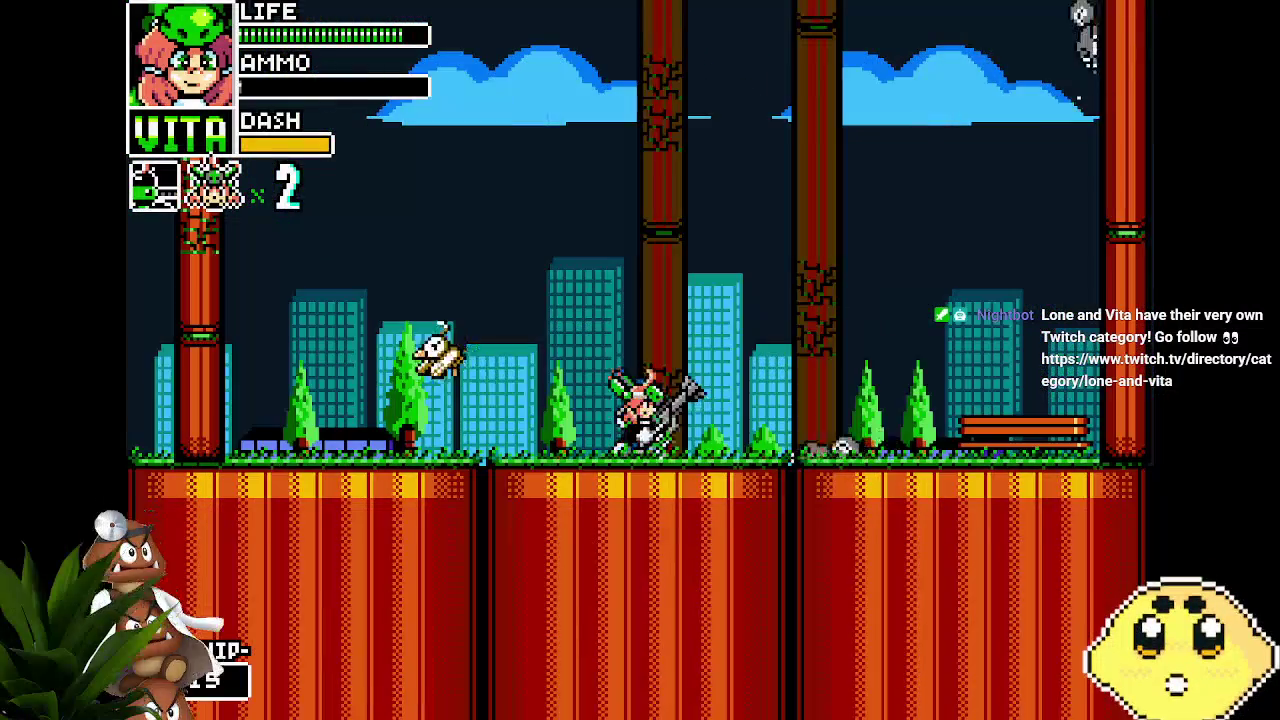
Cling Vita to a pillar, drop down among the allies, and jump onto higher platforms.
key(Left)
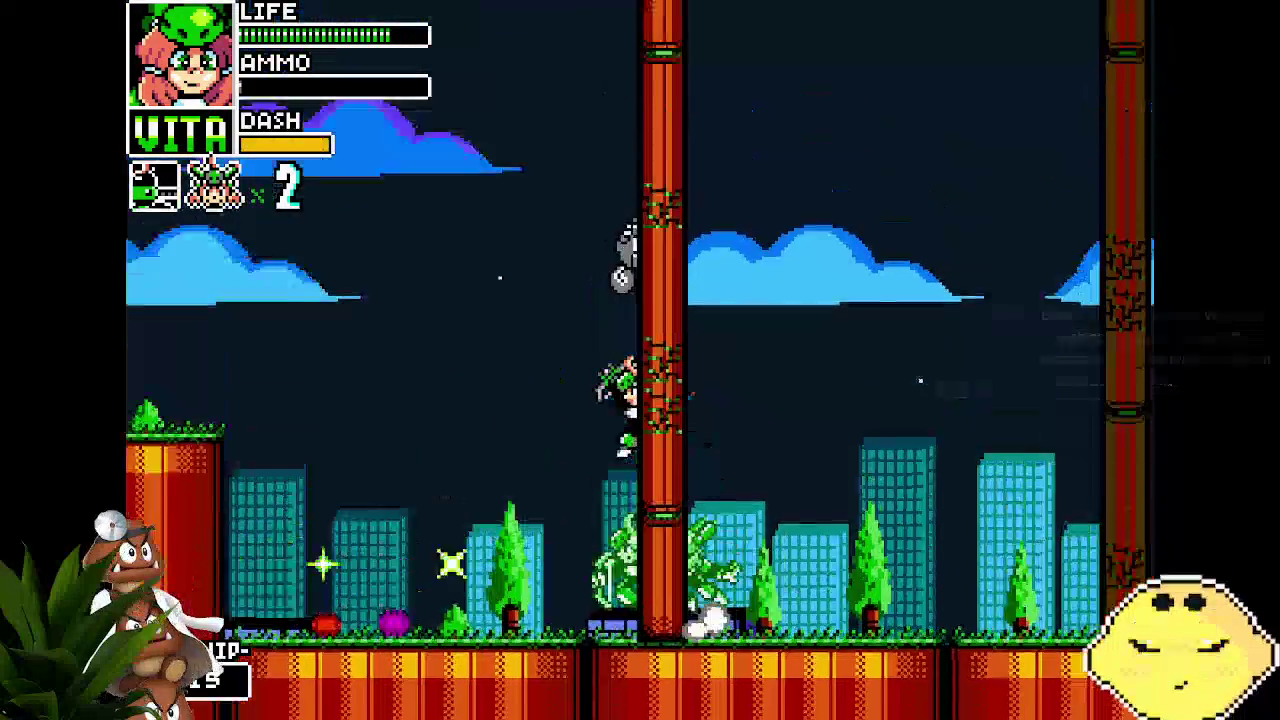
key(Down)
key(Right)
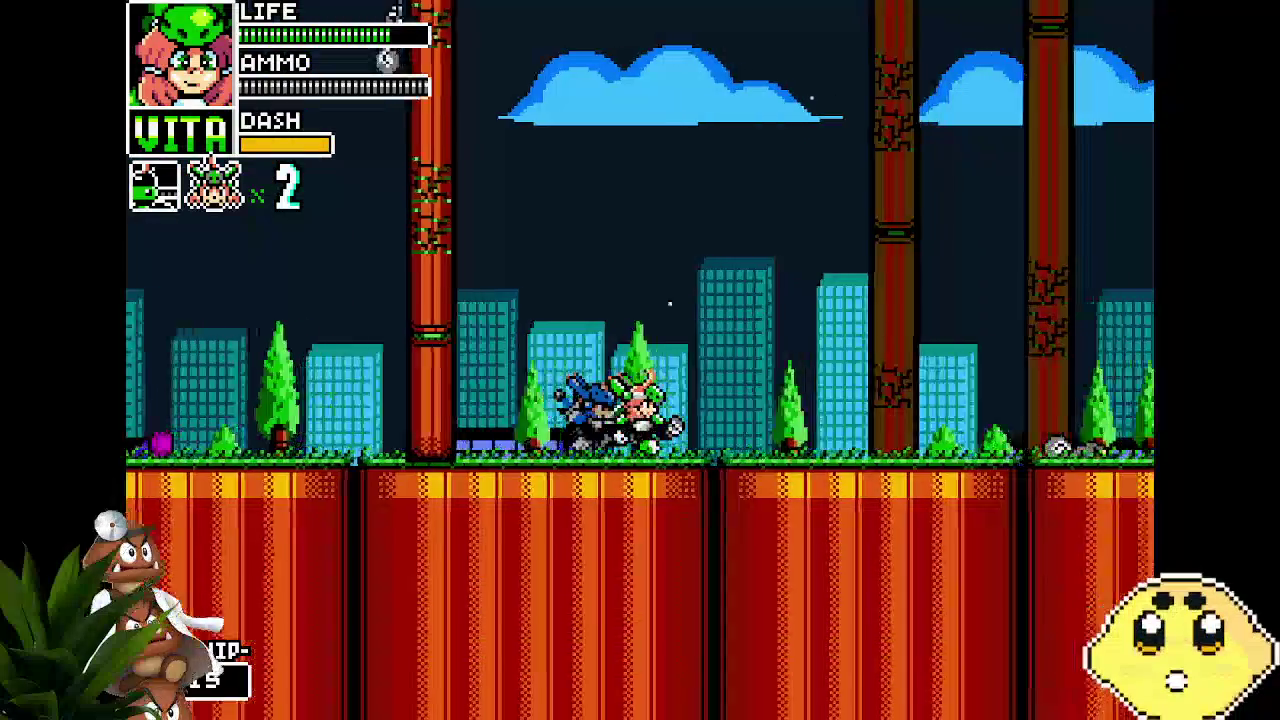
key(Left)
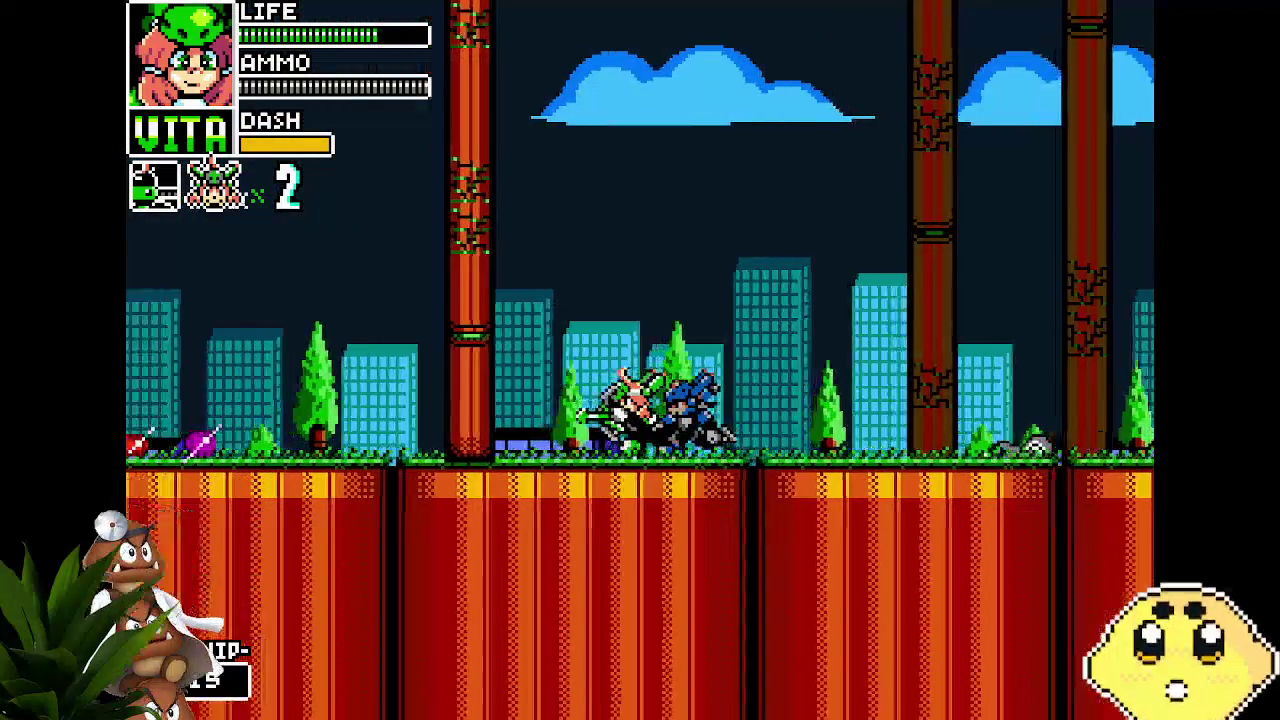
key(Right)
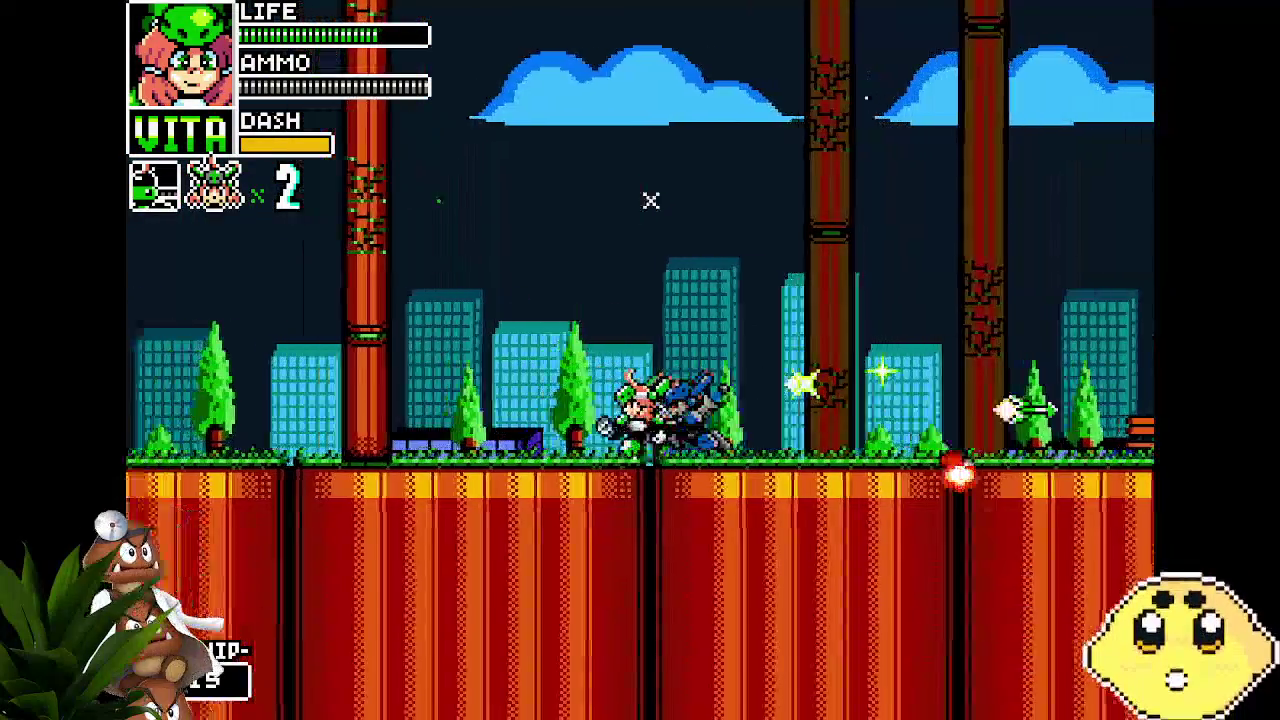
key(Left)
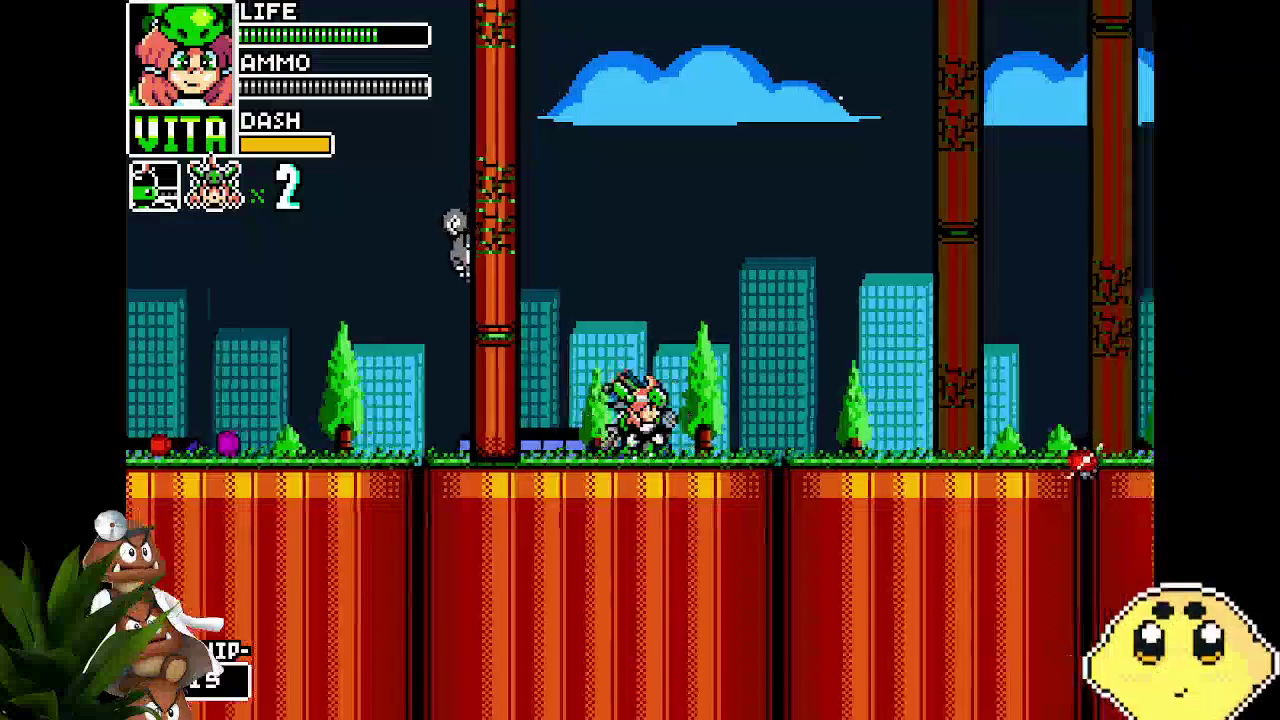
key(Right)
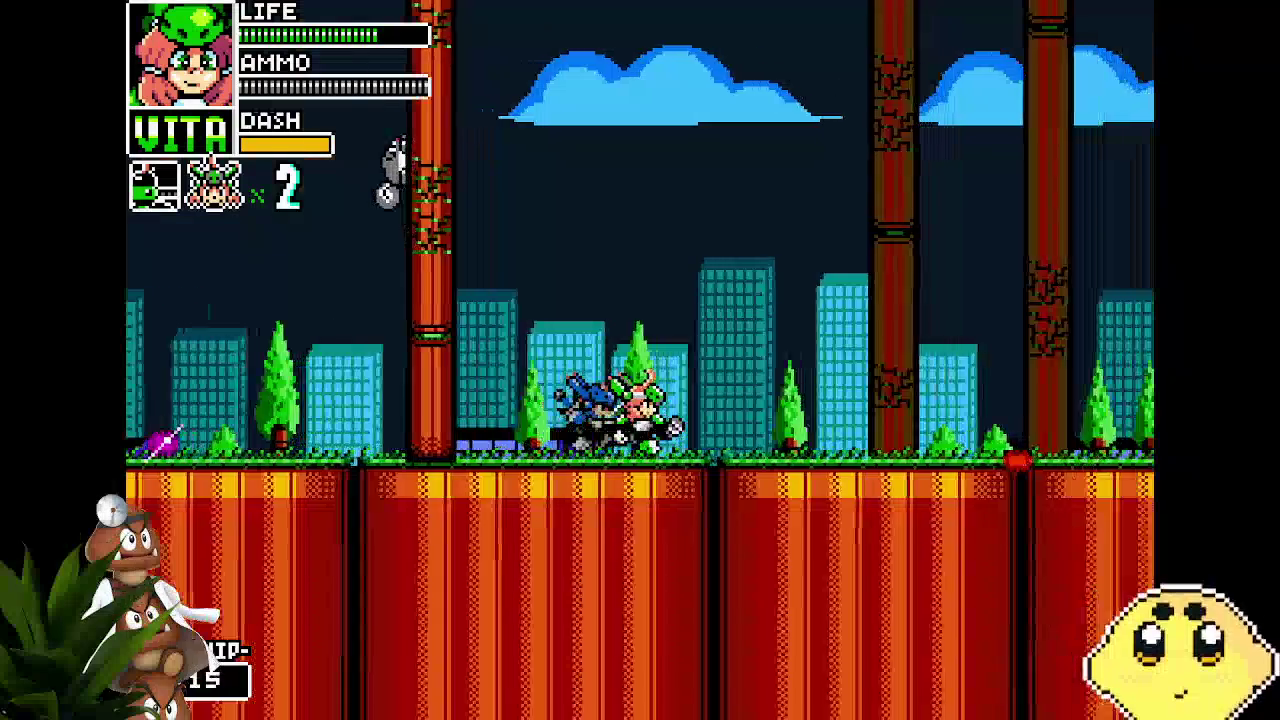
key(Right)
key(space)
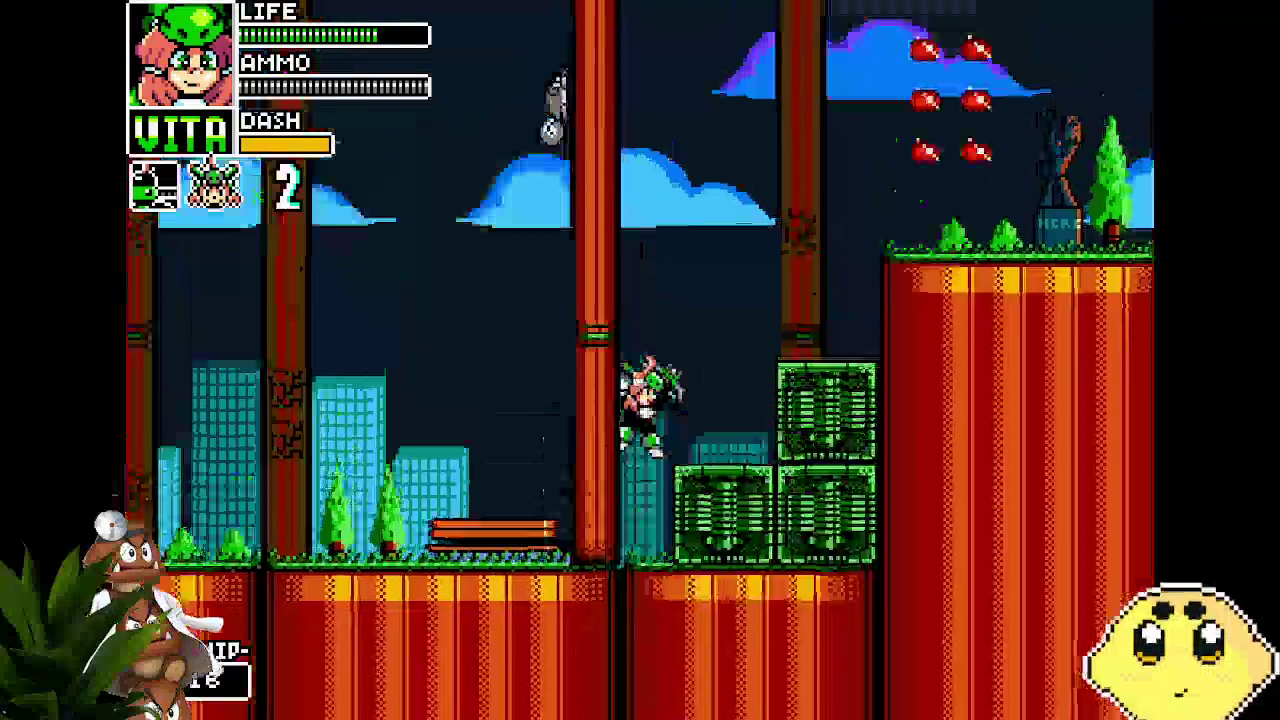
Climb Vita onto the green platform and defeat the enemy with a charged shot.
key(Right)
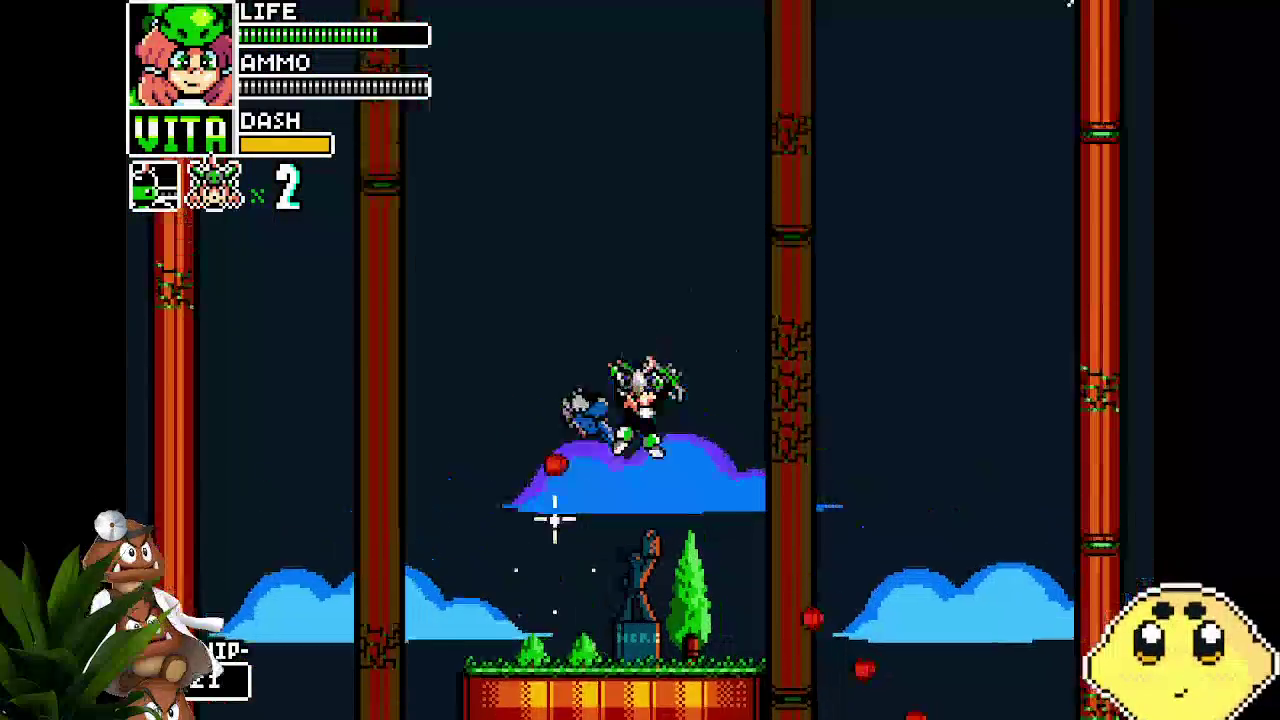
key(Right)
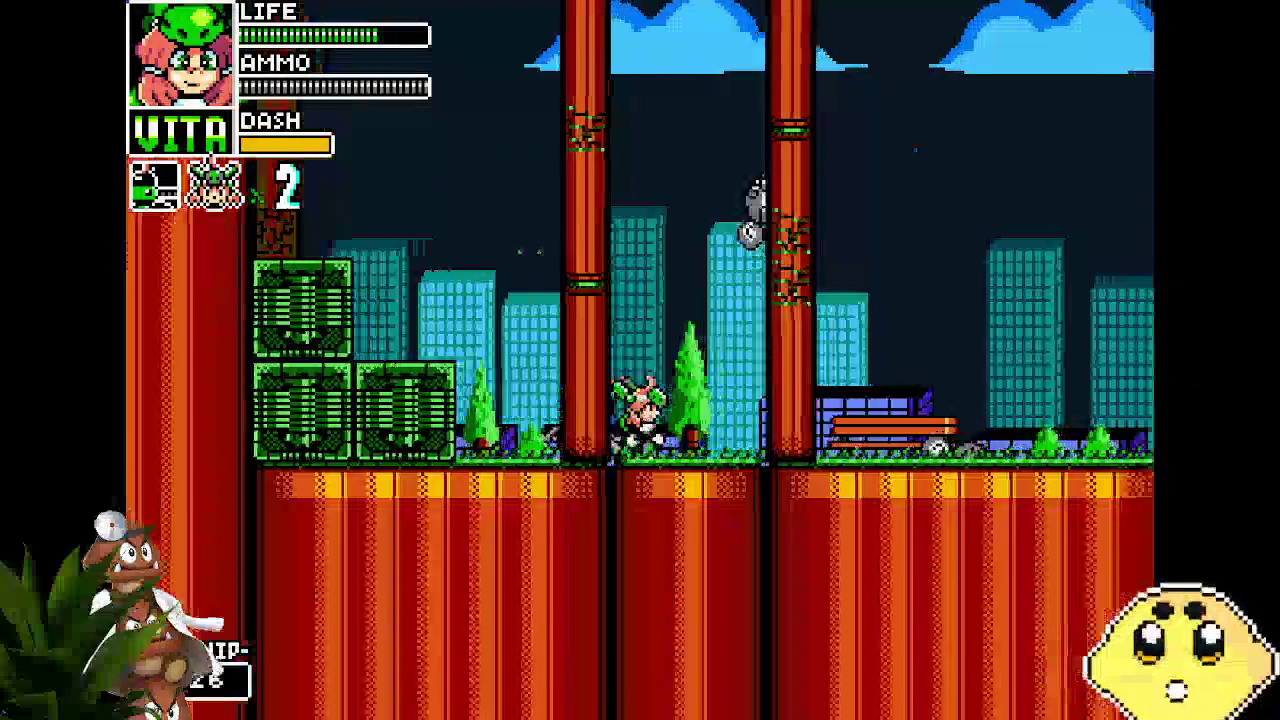
key(Right)
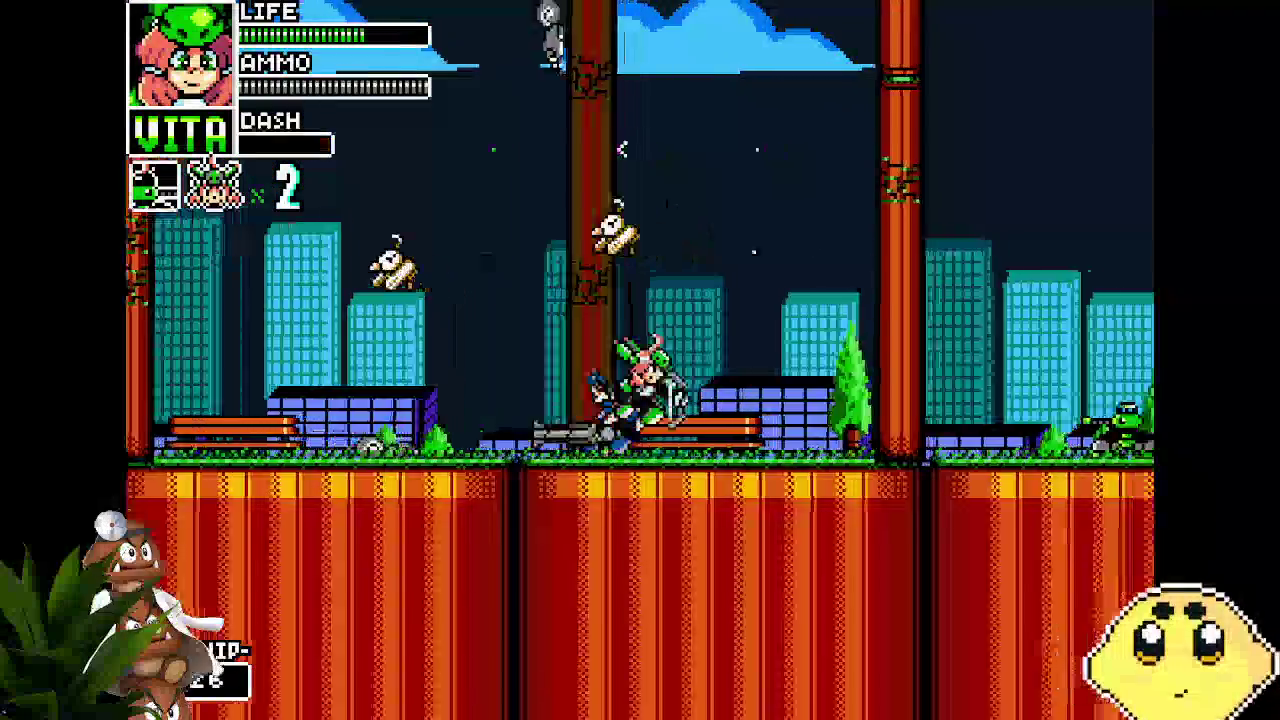
key(Right)
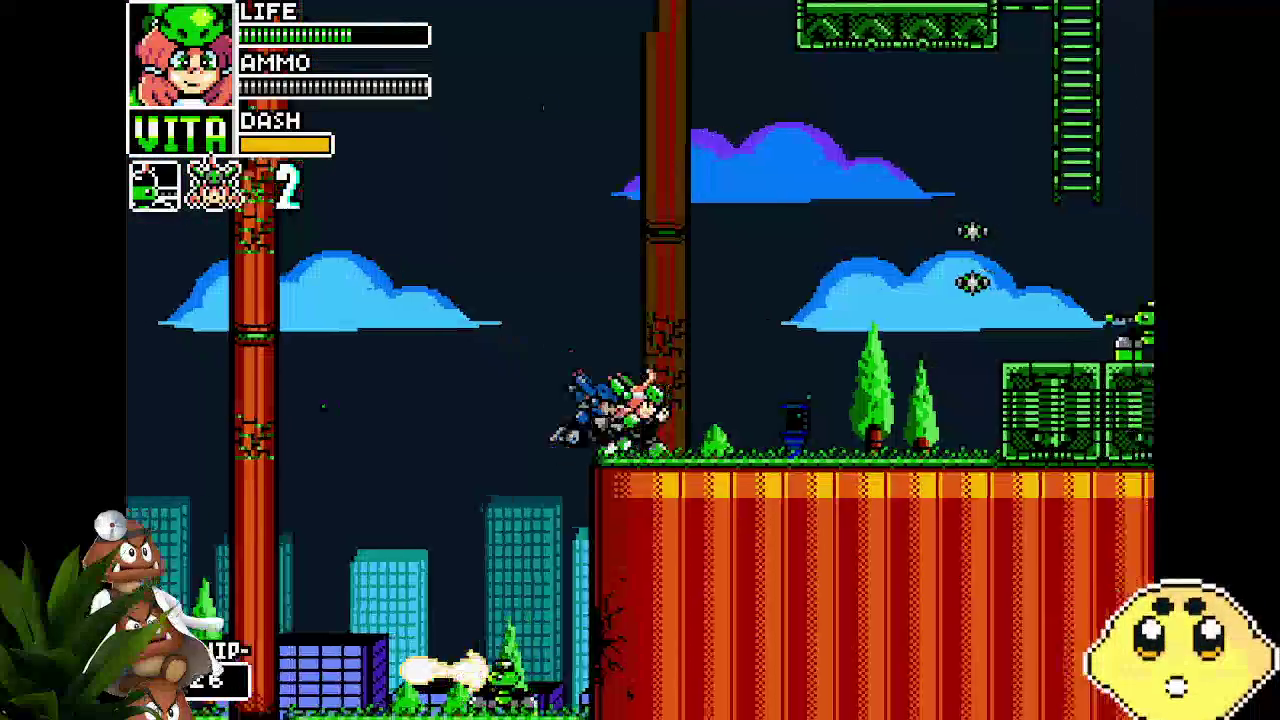
key(Up)
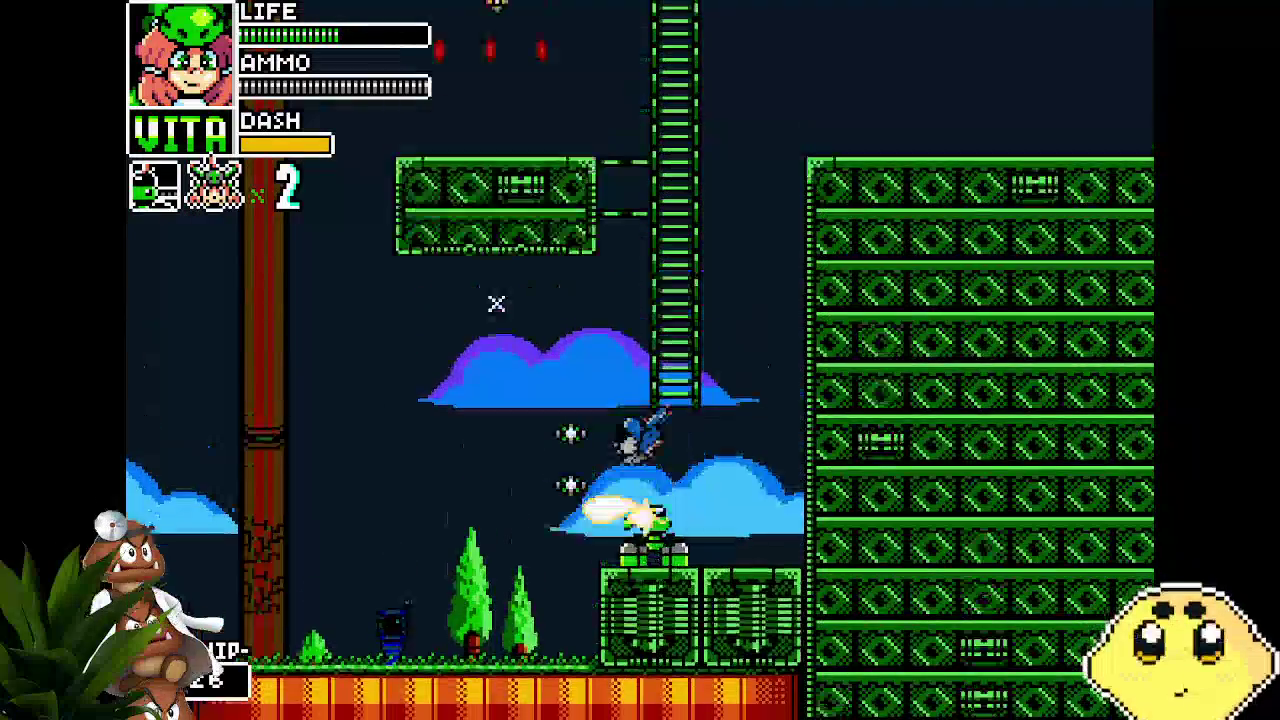
key(Right)
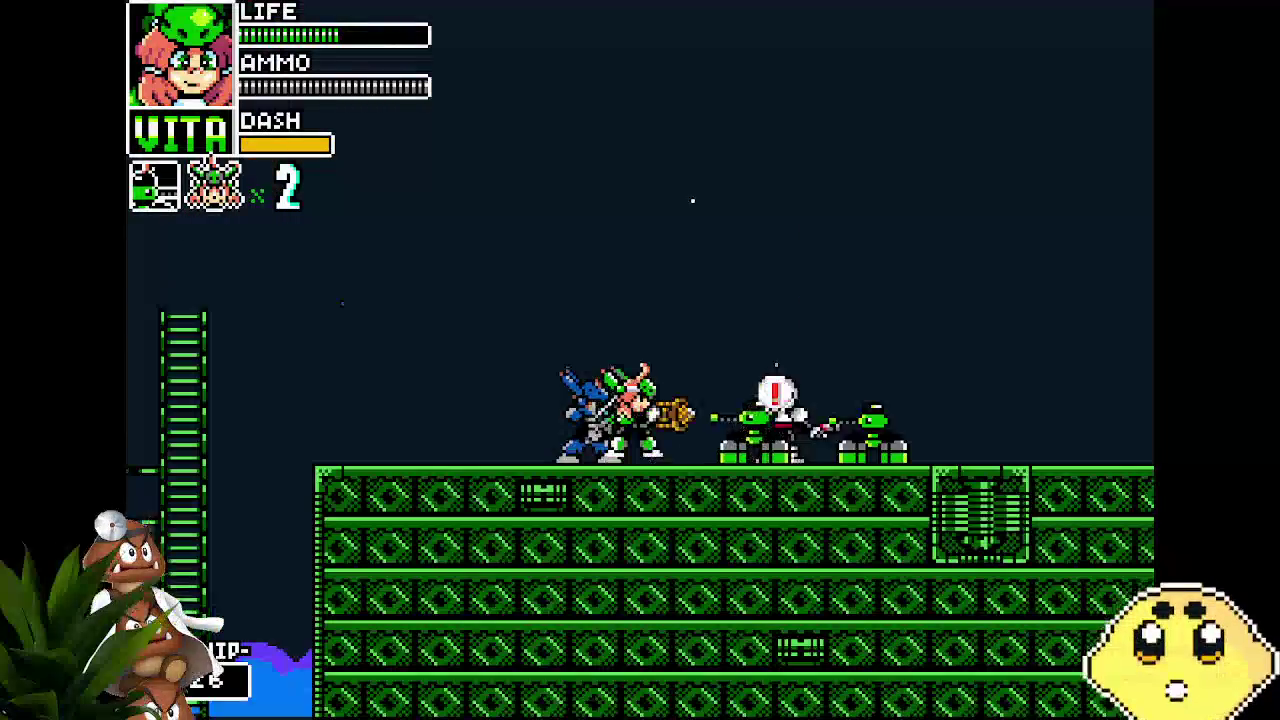
key(Left)
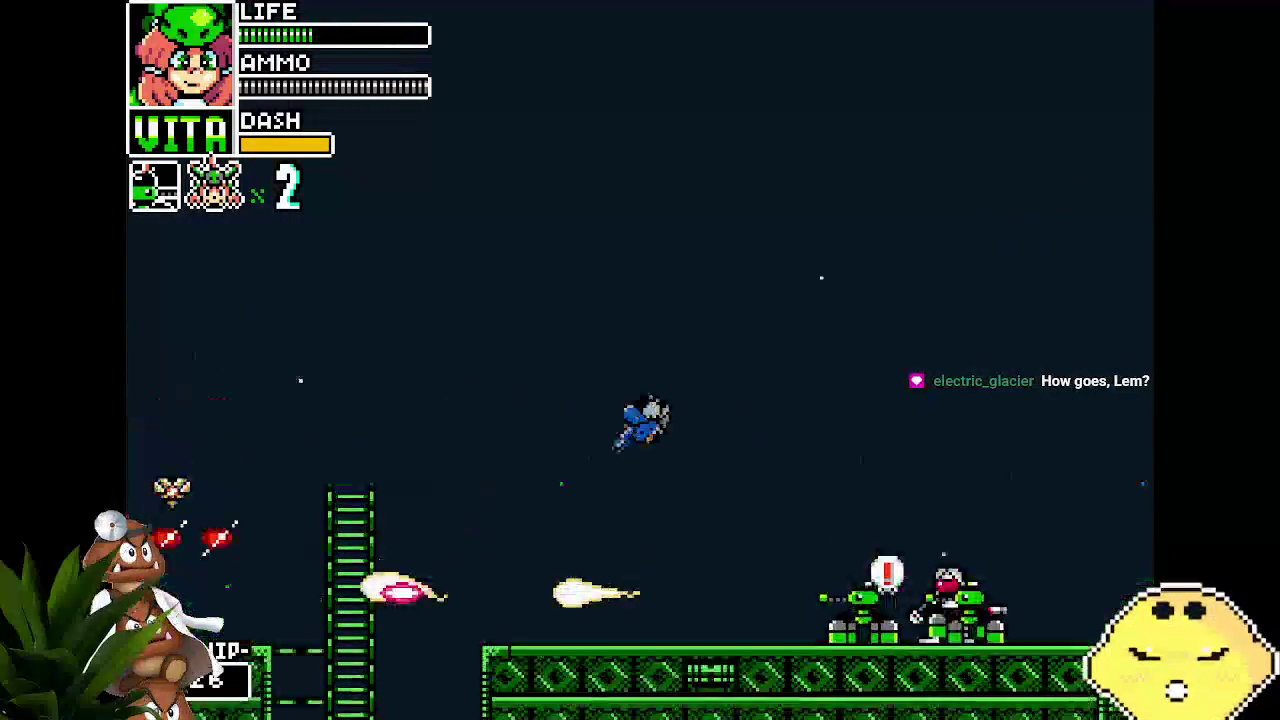
key(Right)
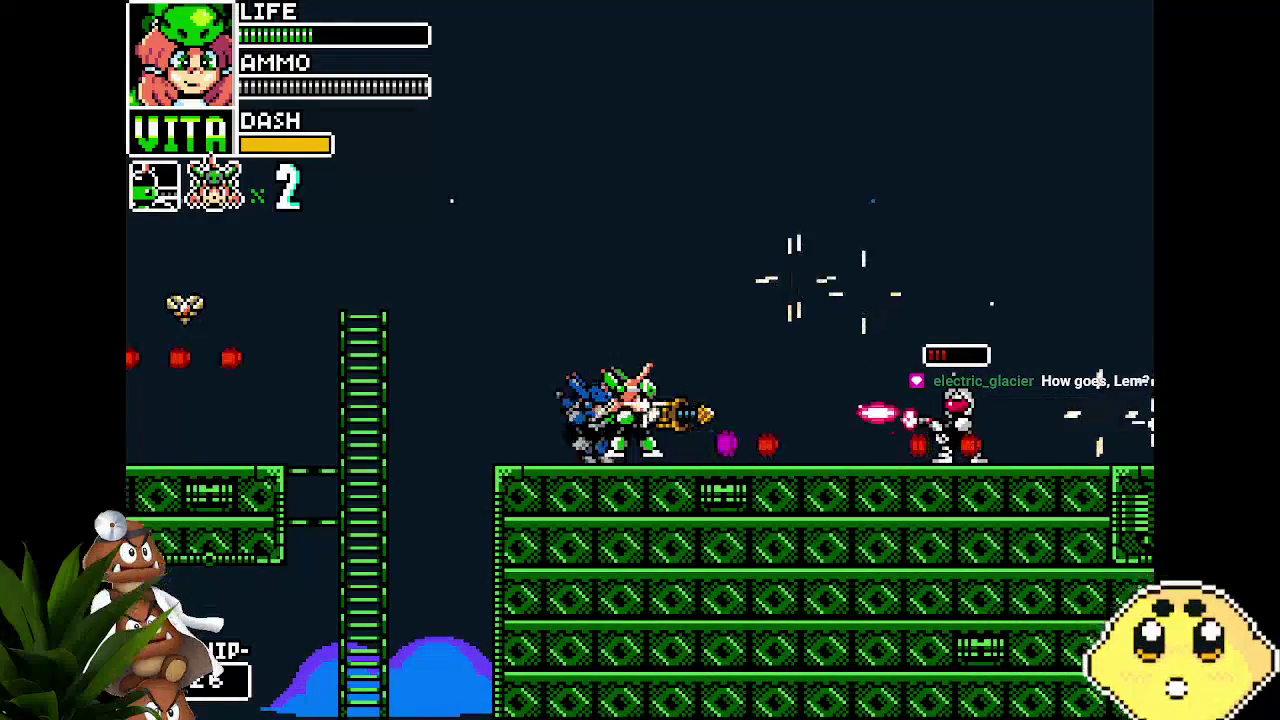
key(Right)
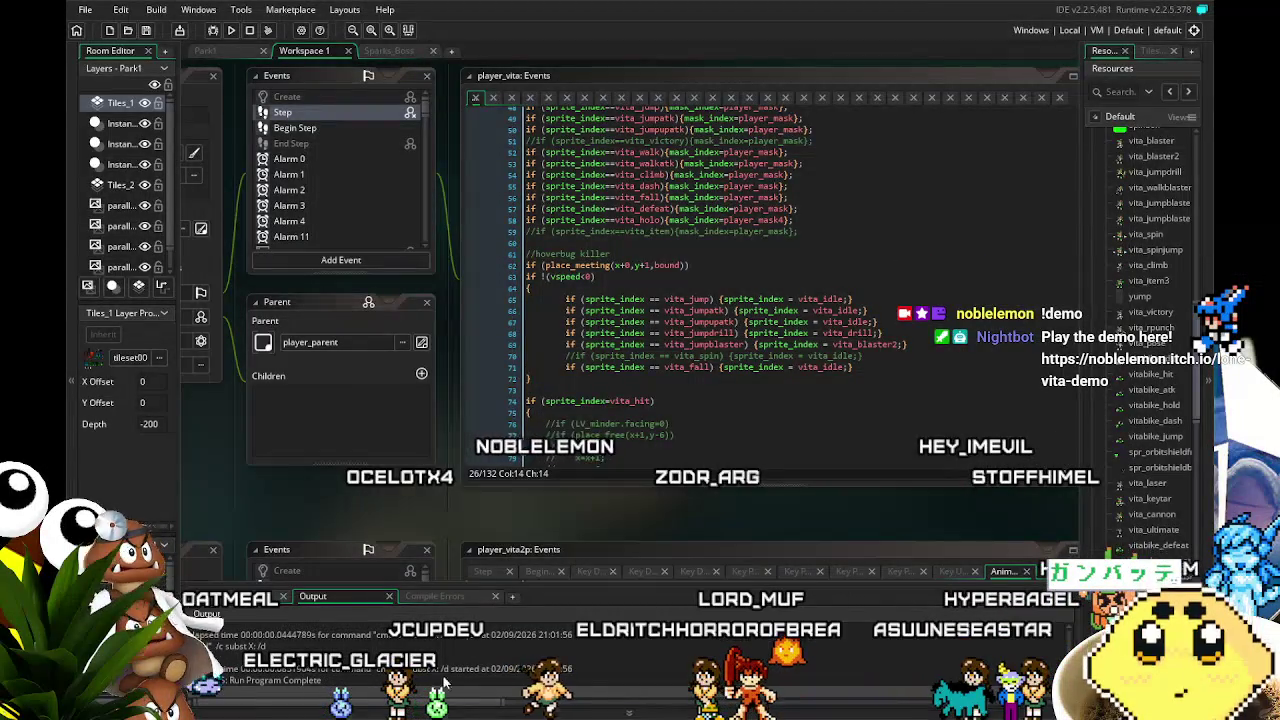
Pan the workspace and scroll player_vita's Step code to the mask_index lines and hoverbug killer.
scroll(402, 509, left, 1)
scroll(352, 490, right, 1)
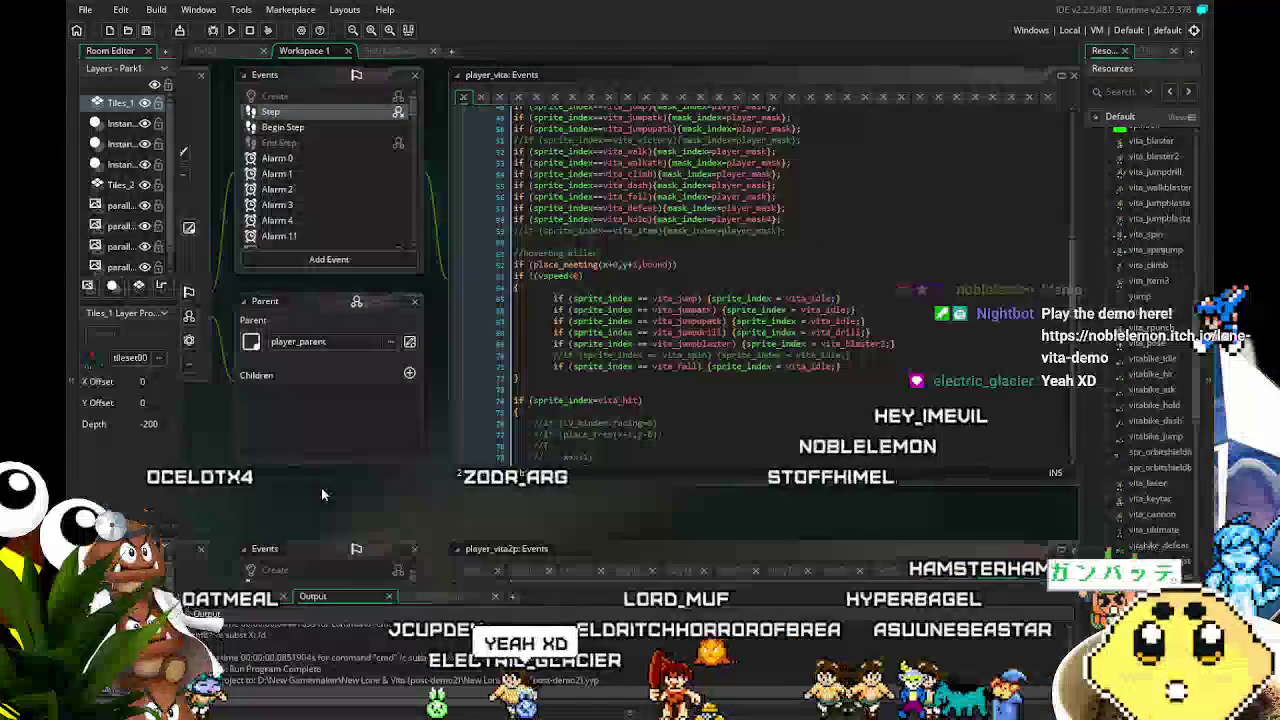
drag(352, 490, 324, 495)
scroll(324, 487, right, 1)
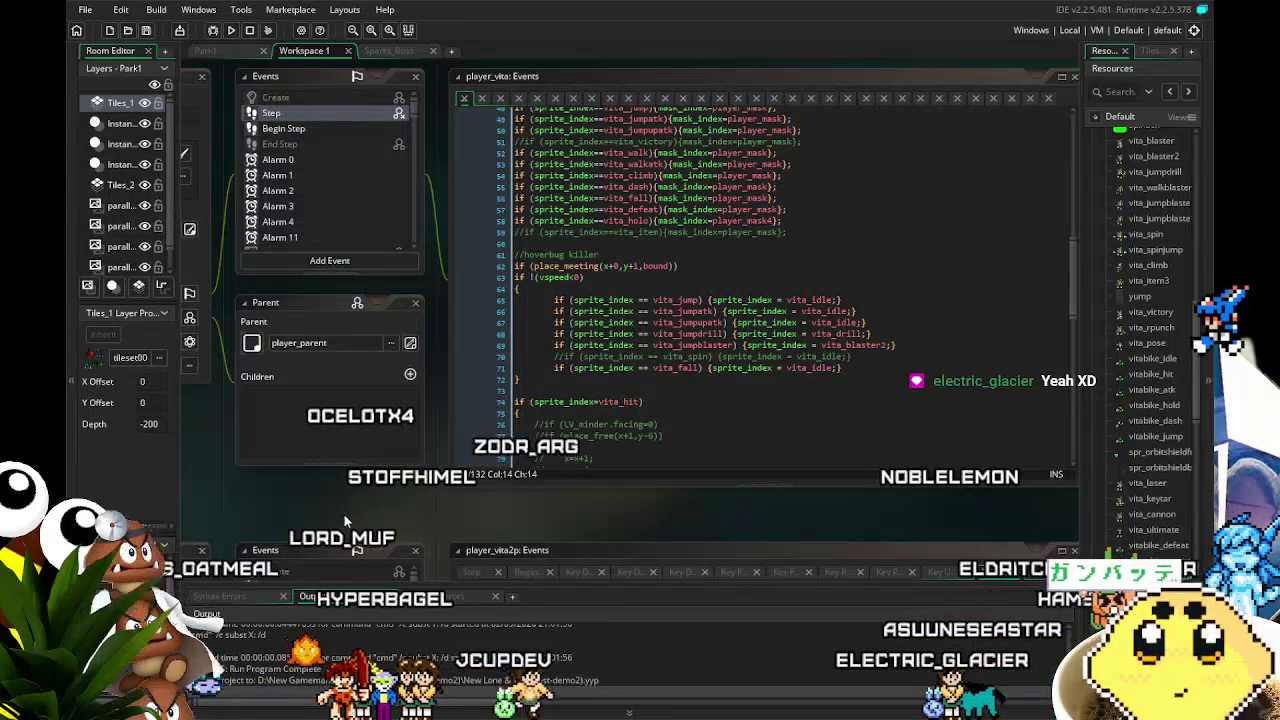
scroll(341, 515, left, 1)
scroll(258, 484, left, 1)
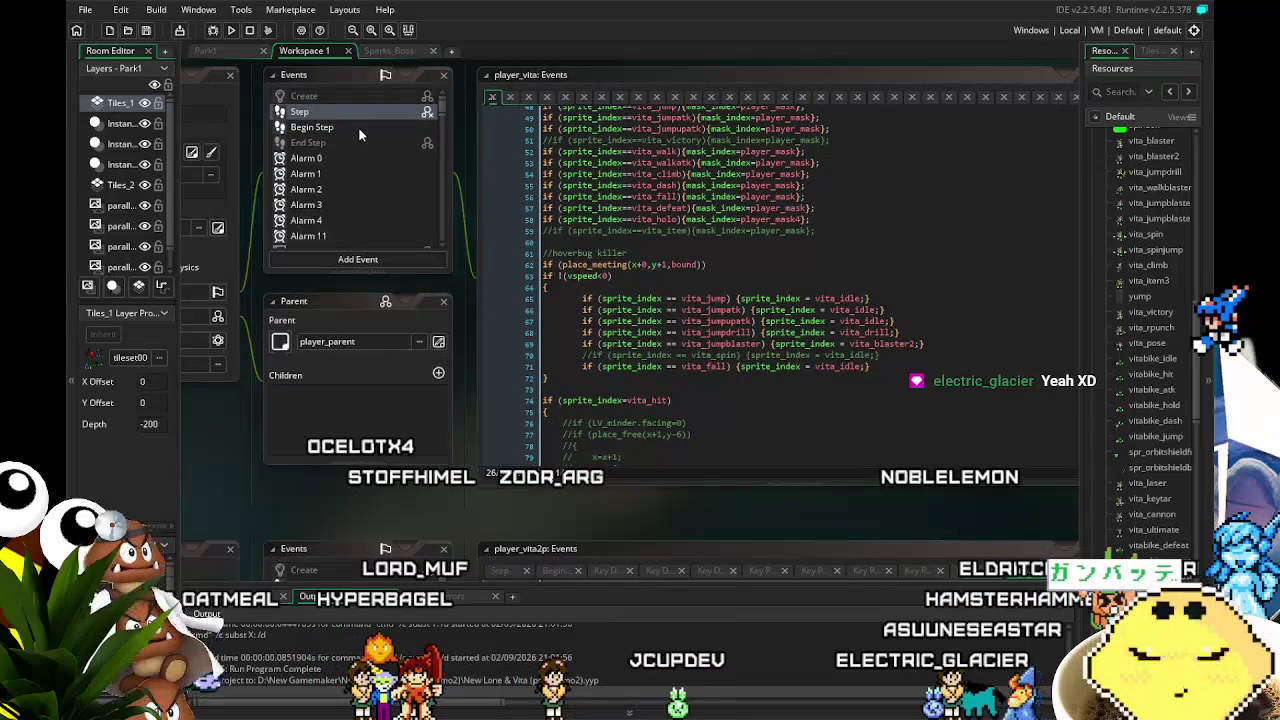
scroll(622, 337, down, 3)
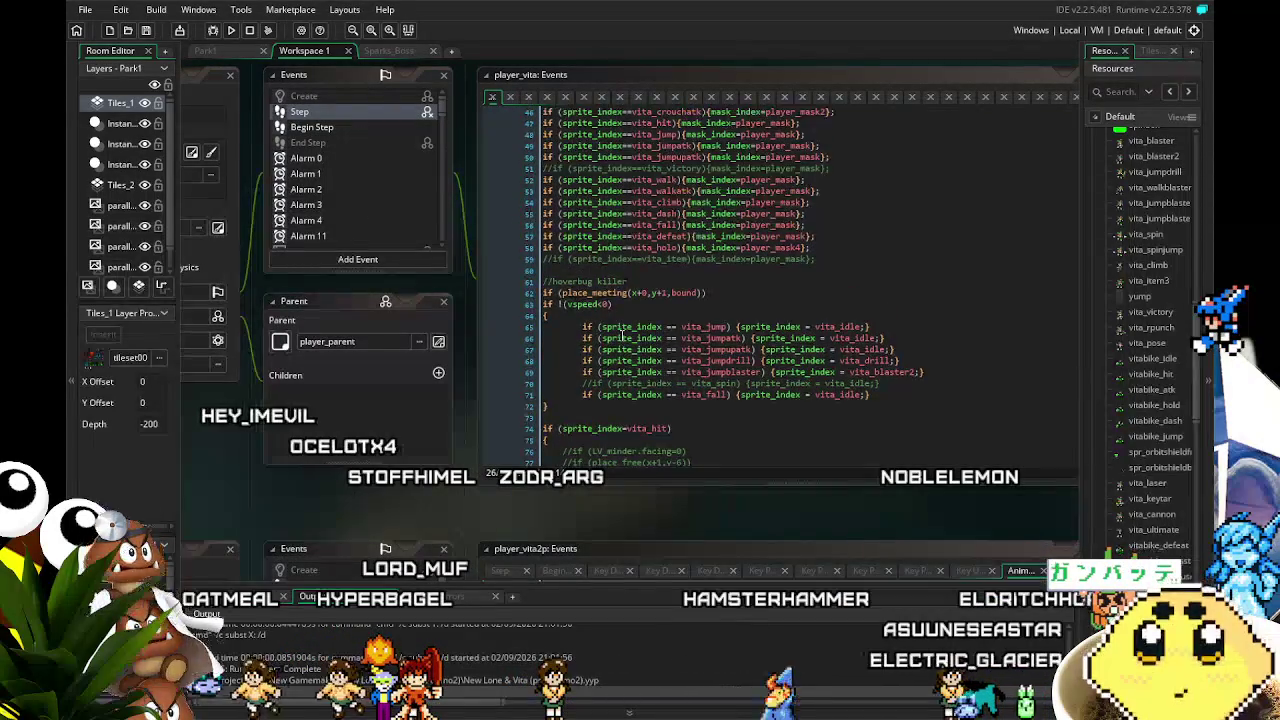
scroll(622, 337, up, 1)
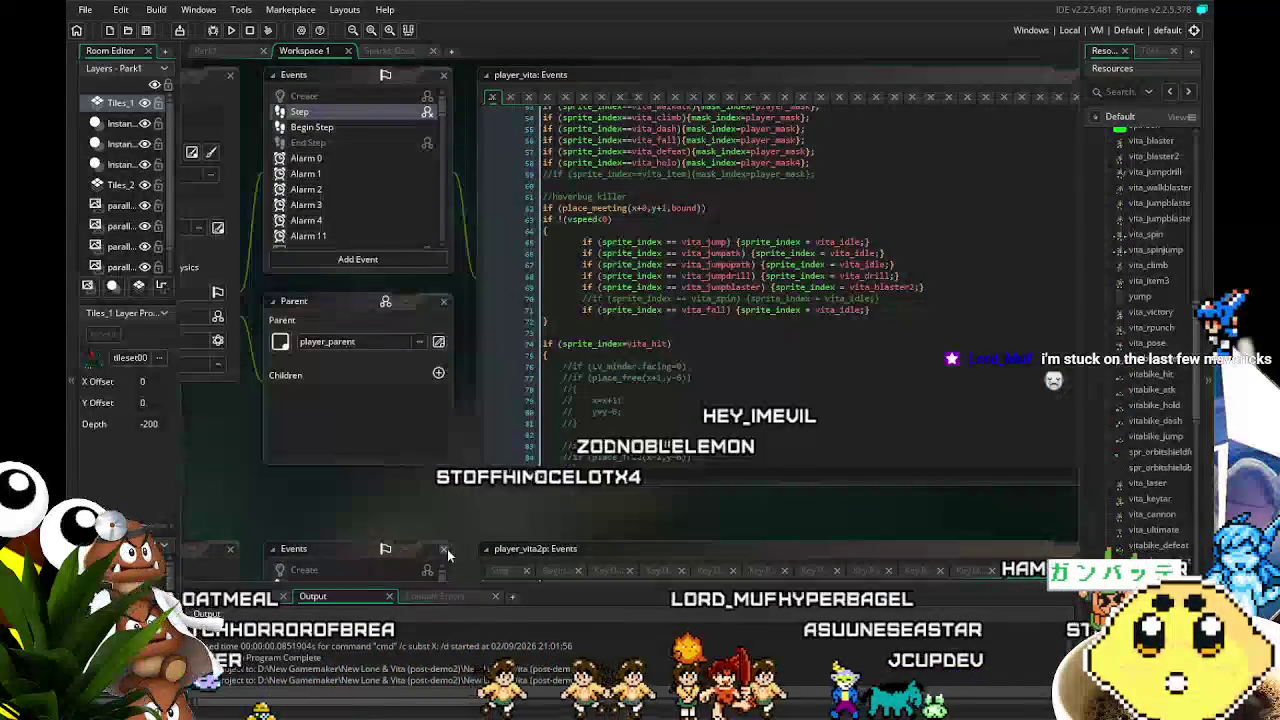
Shift the workspace so player_vita's Step code is fully in view.
drag(507, 516, 448, 504)
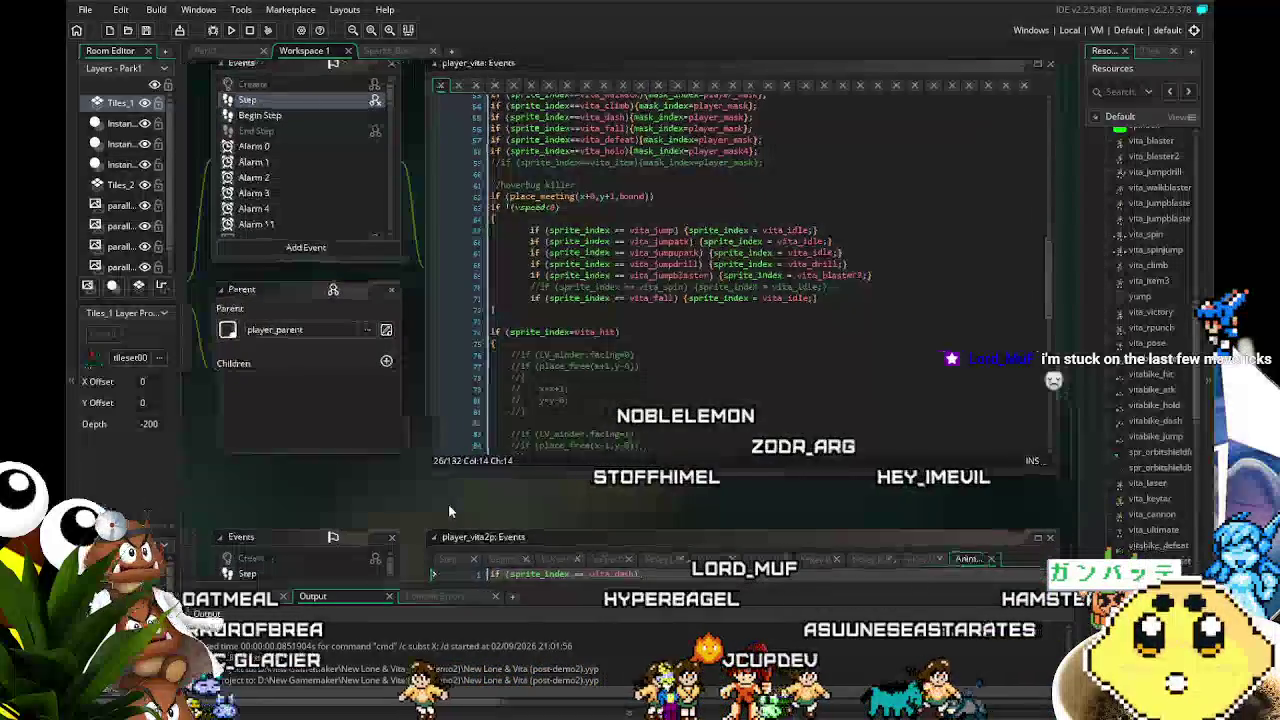
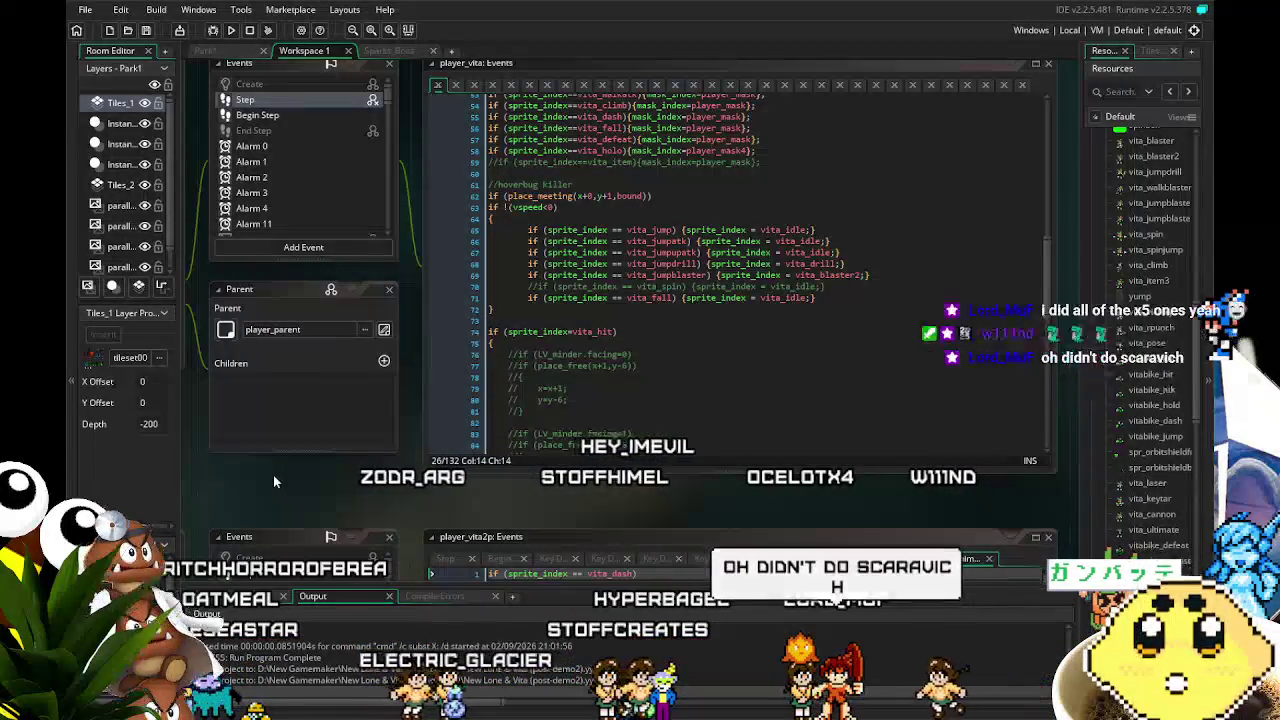
Pan and scroll around the workspace to locate player_vita's event code.
drag(277, 477, 249, 480)
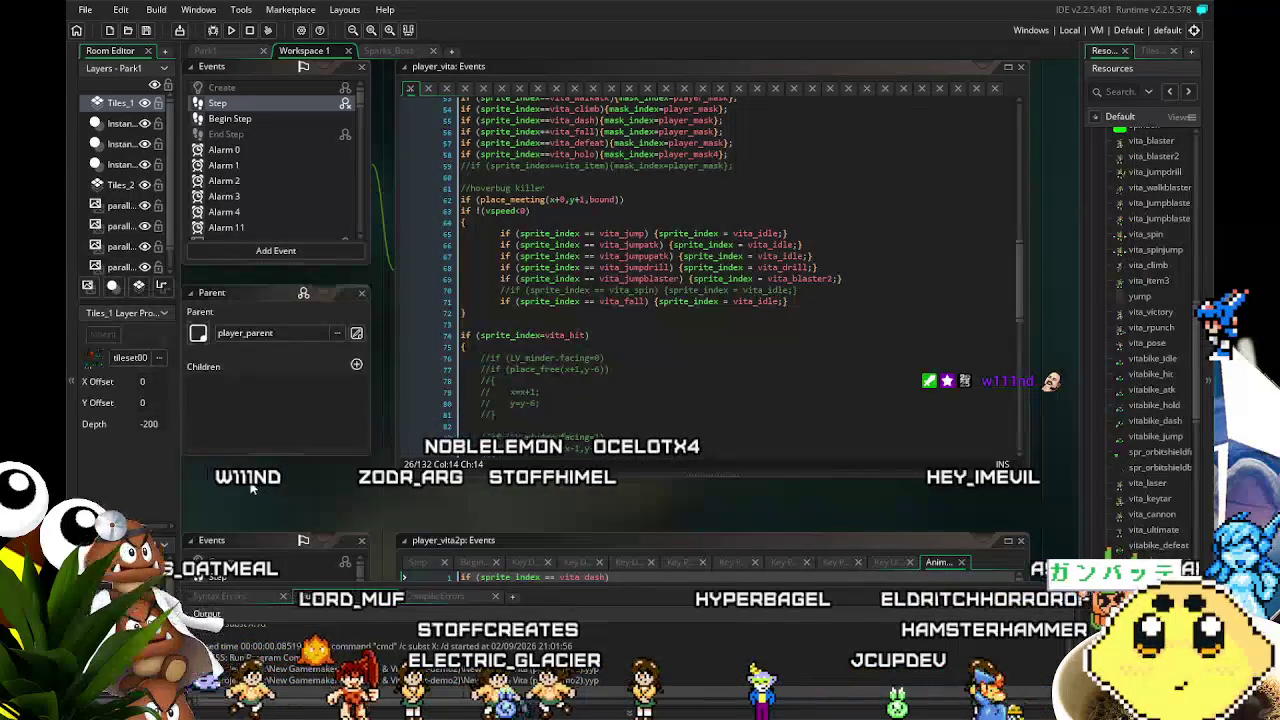
scroll(465, 518, right, 2)
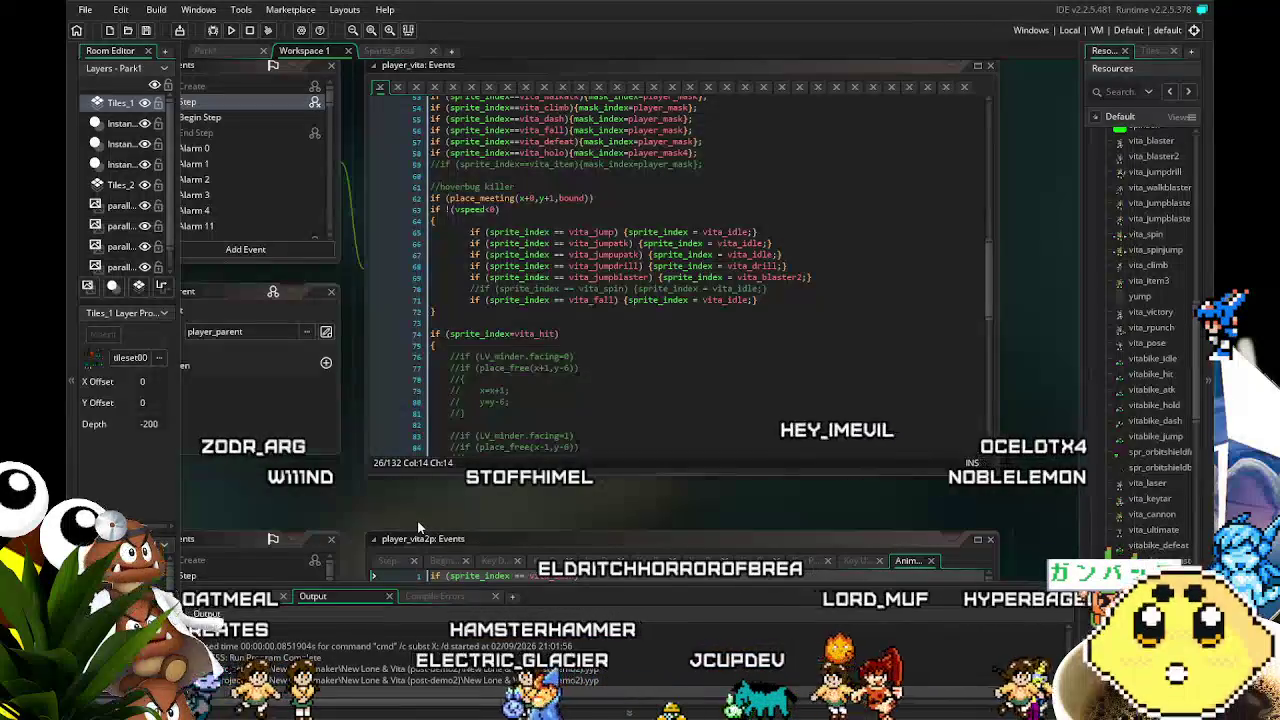
scroll(430, 532, left, 2)
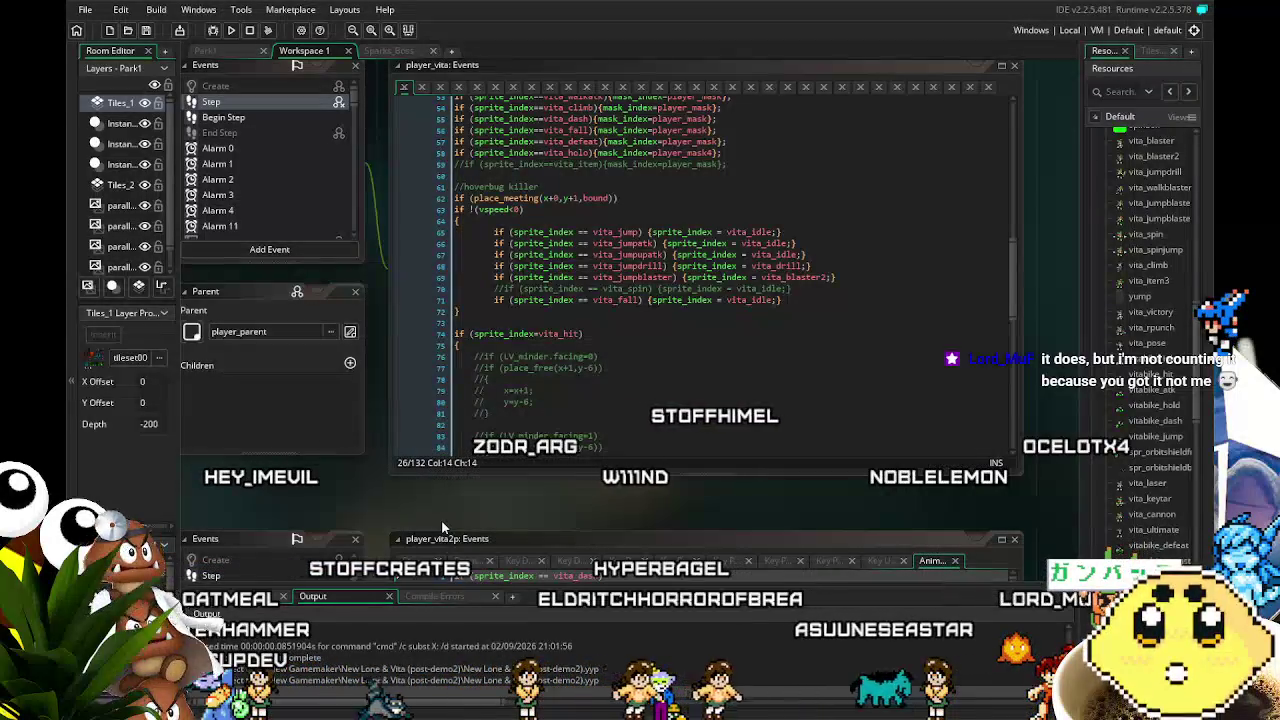
scroll(474, 501, right, 1)
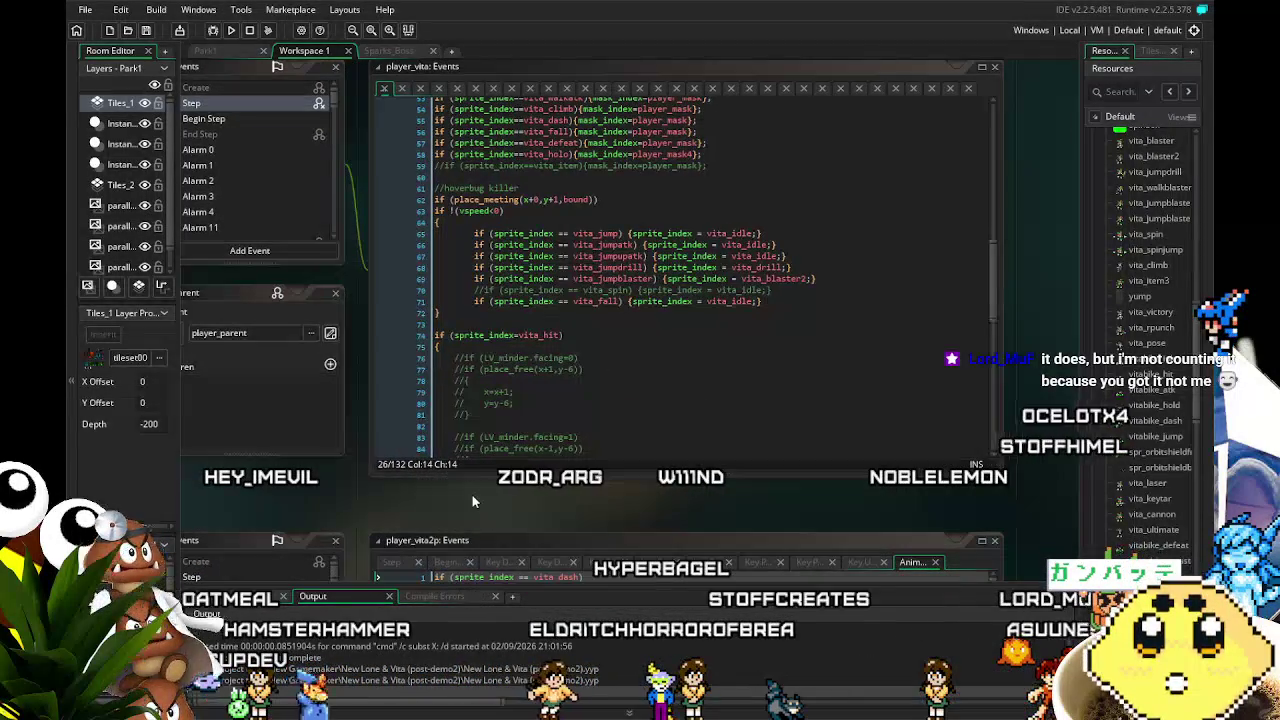
scroll(374, 507, left, 2)
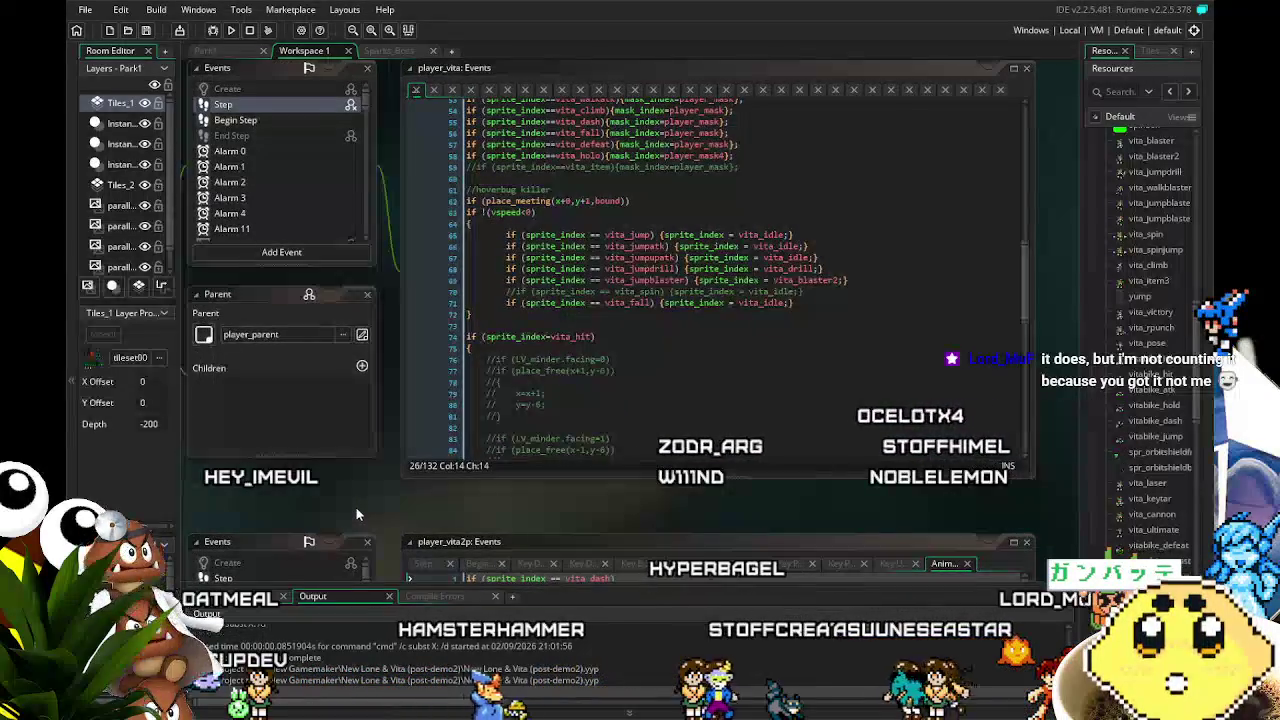
scroll(259, 200, down, 8)
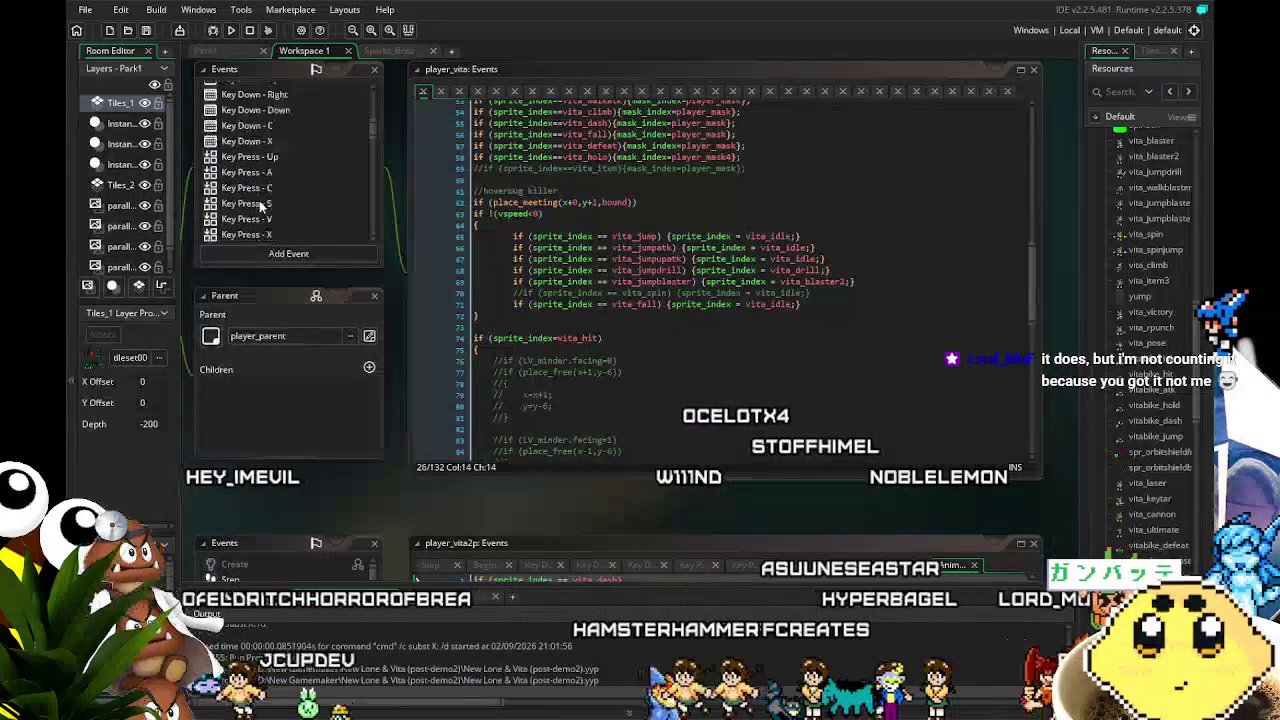
scroll(259, 203, up, 6)
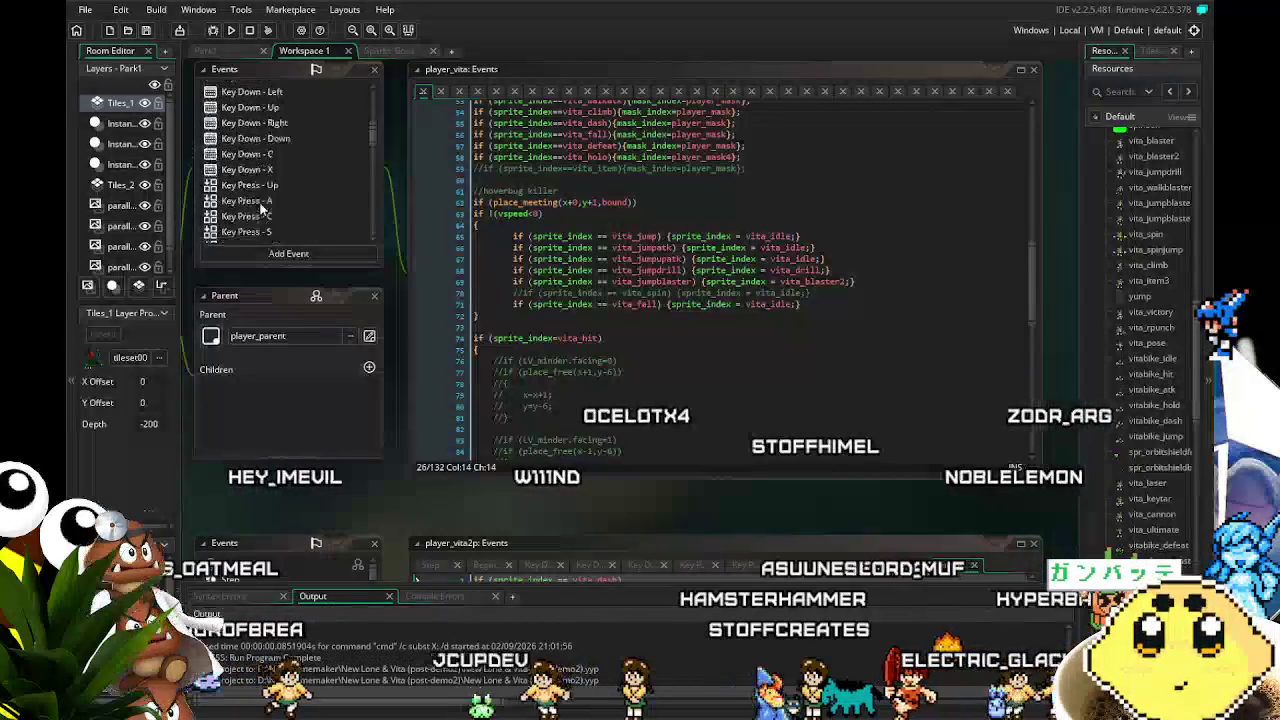
scroll(261, 207, down, 10)
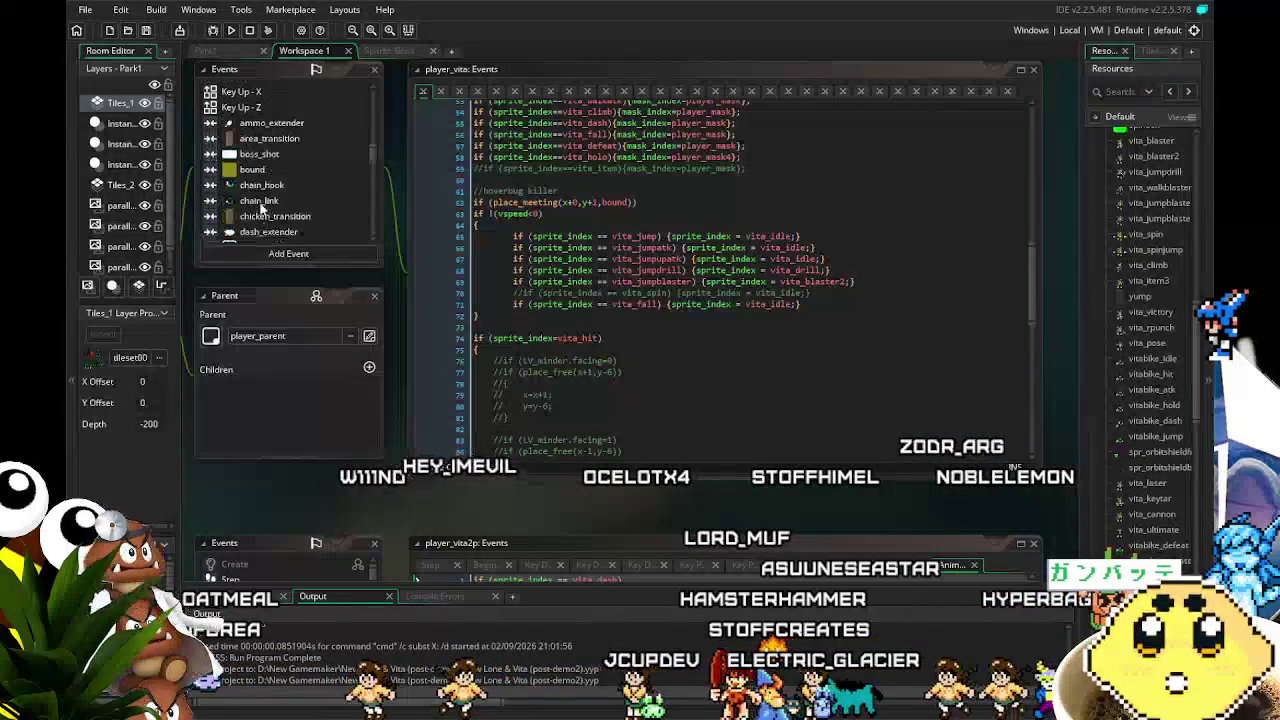
scroll(336, 429, up, 2)
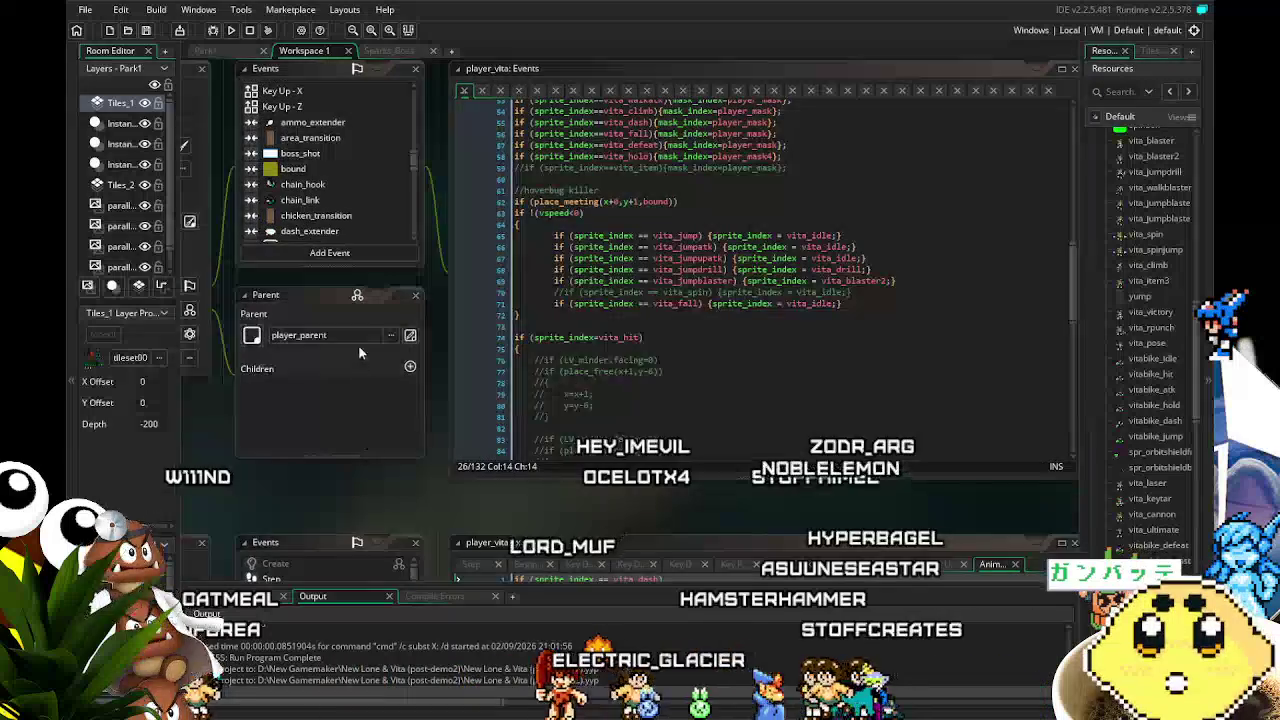
scroll(349, 212, down, 6)
scroll(349, 213, down, 4)
scroll(349, 213, up, 20)
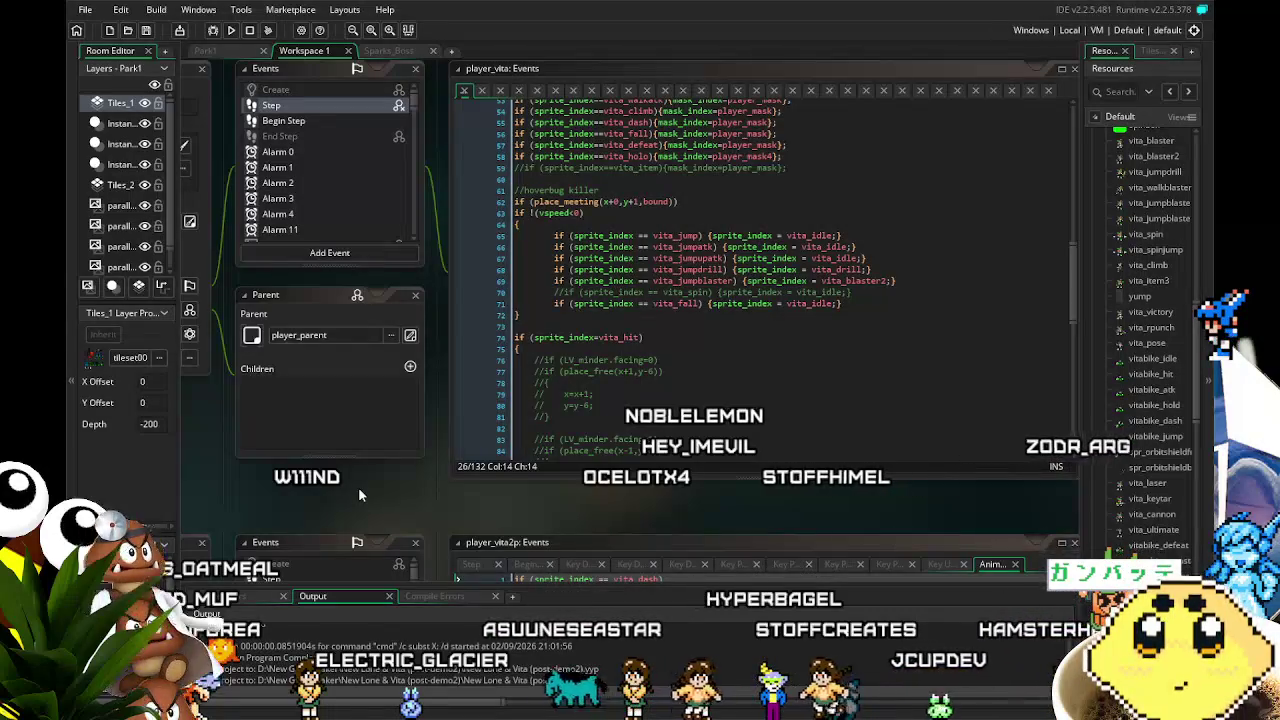
scroll(626, 316, up, 3)
scroll(626, 316, up, 15)
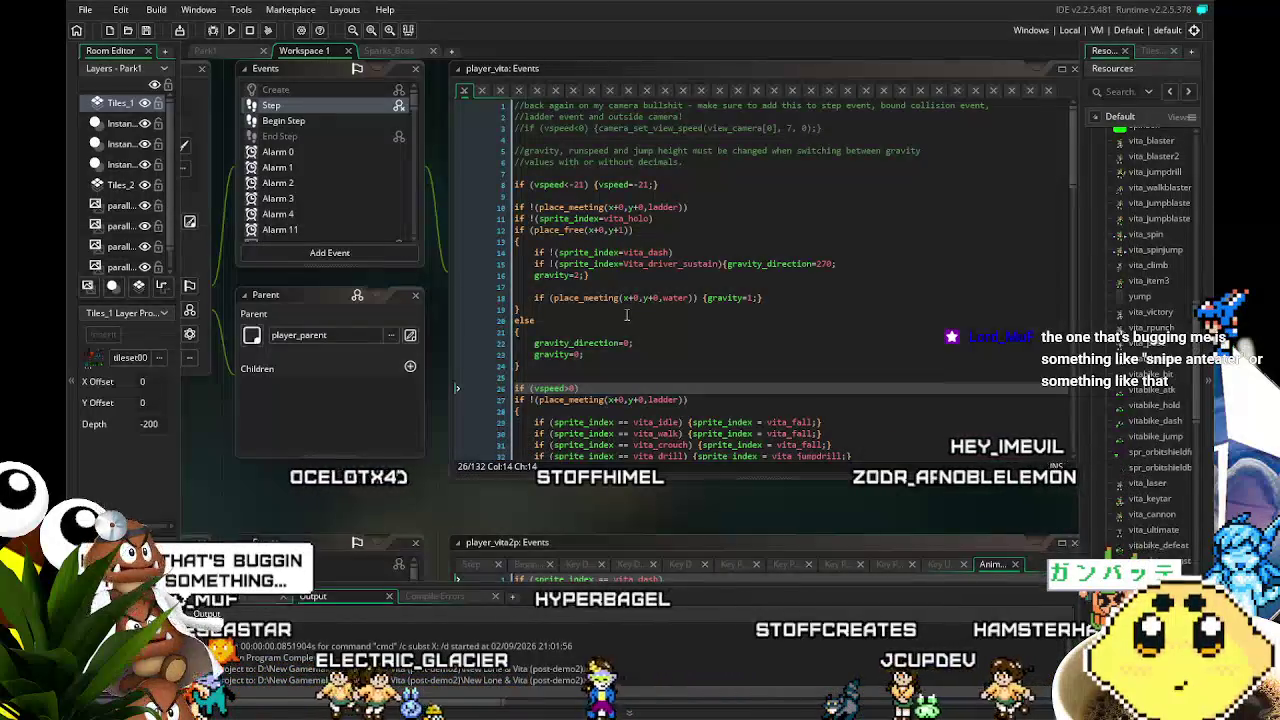
drag(501, 491, 440, 492)
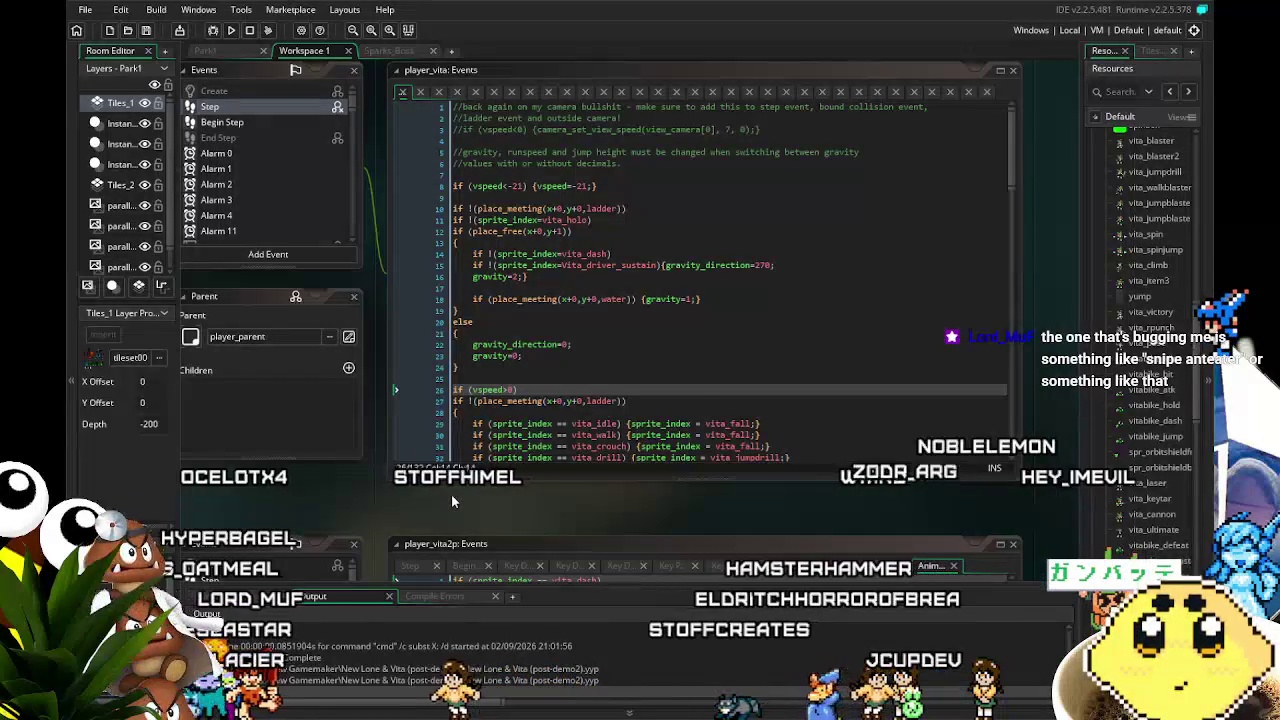
drag(451, 494, 455, 493)
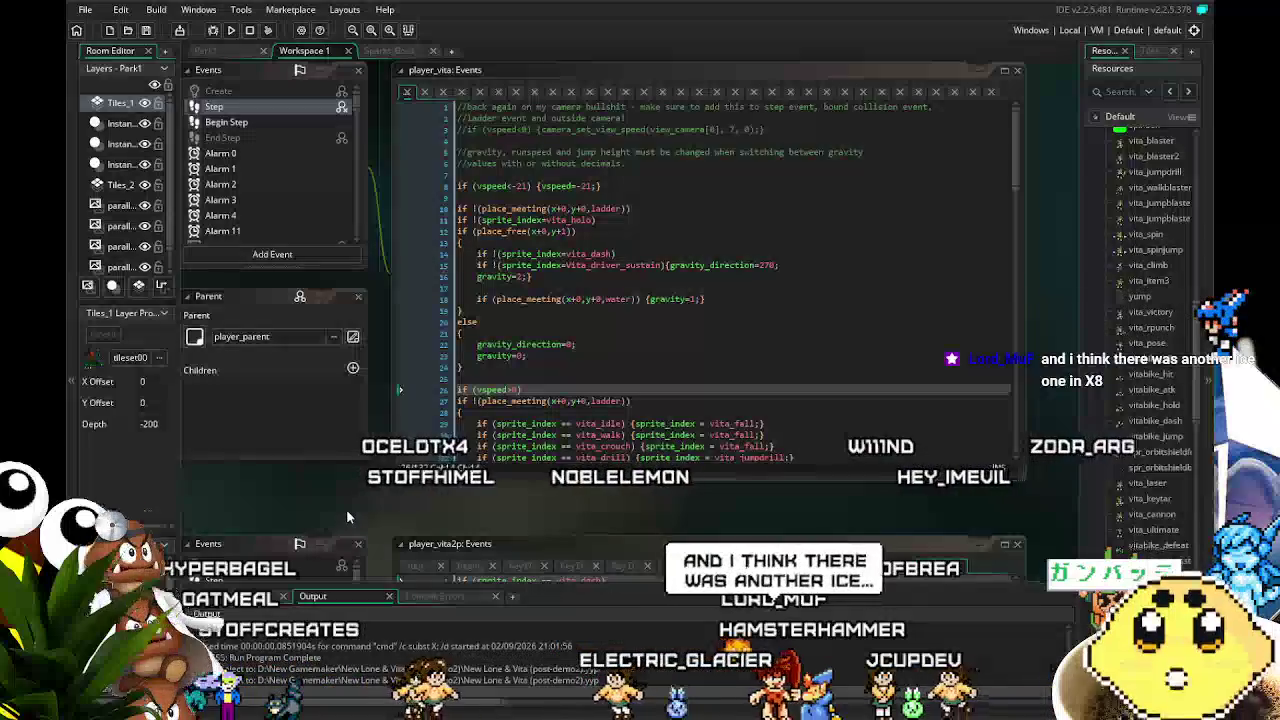
drag(479, 507, 442, 507)
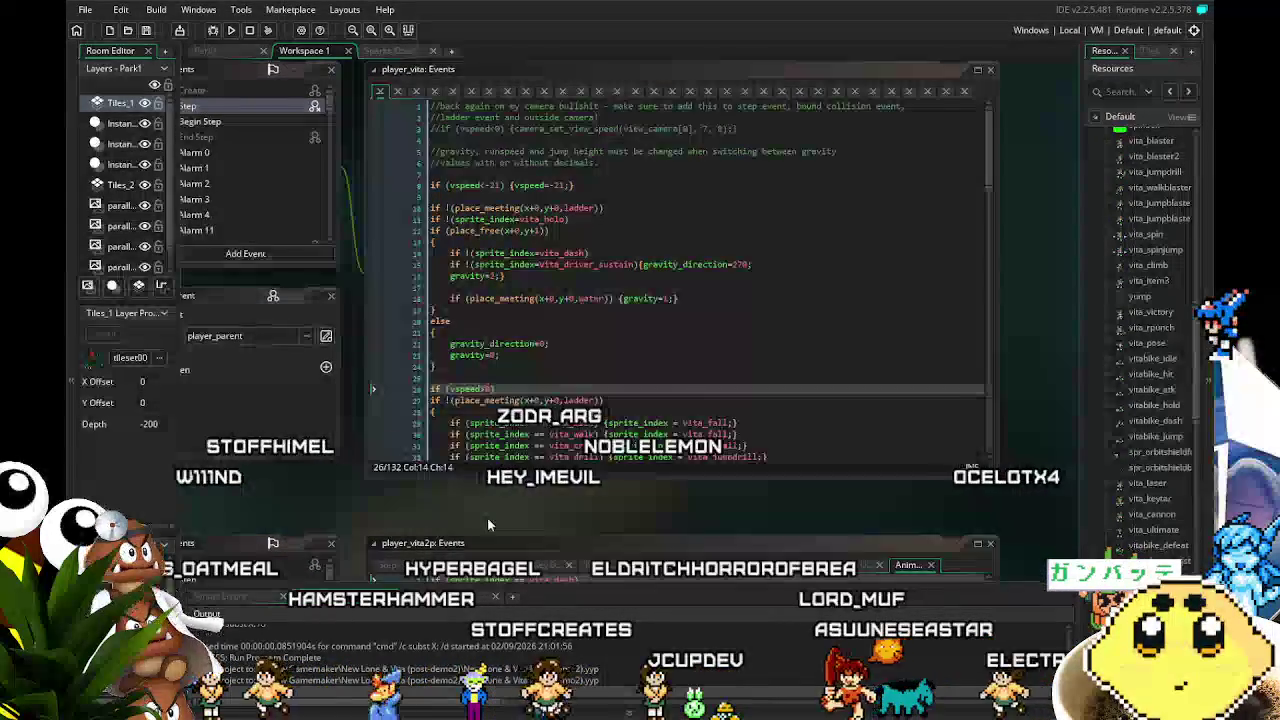
scroll(605, 388, down, 7)
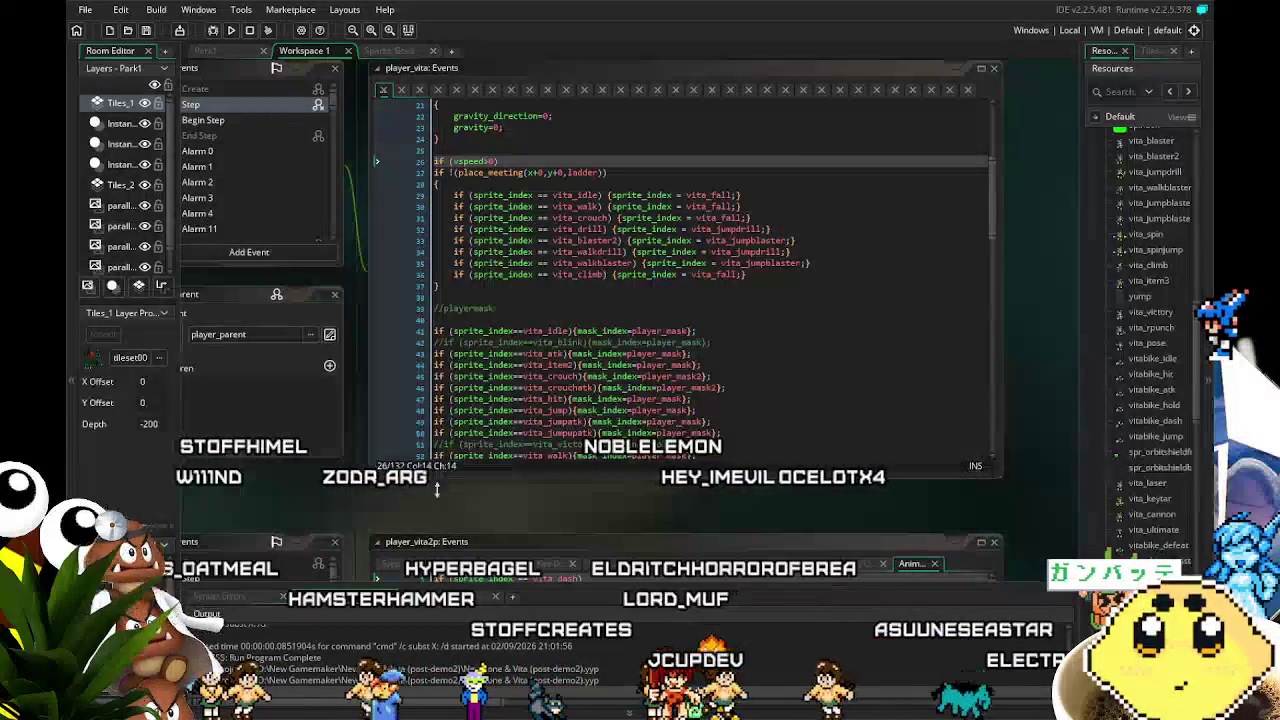
scroll(537, 427, down, 8)
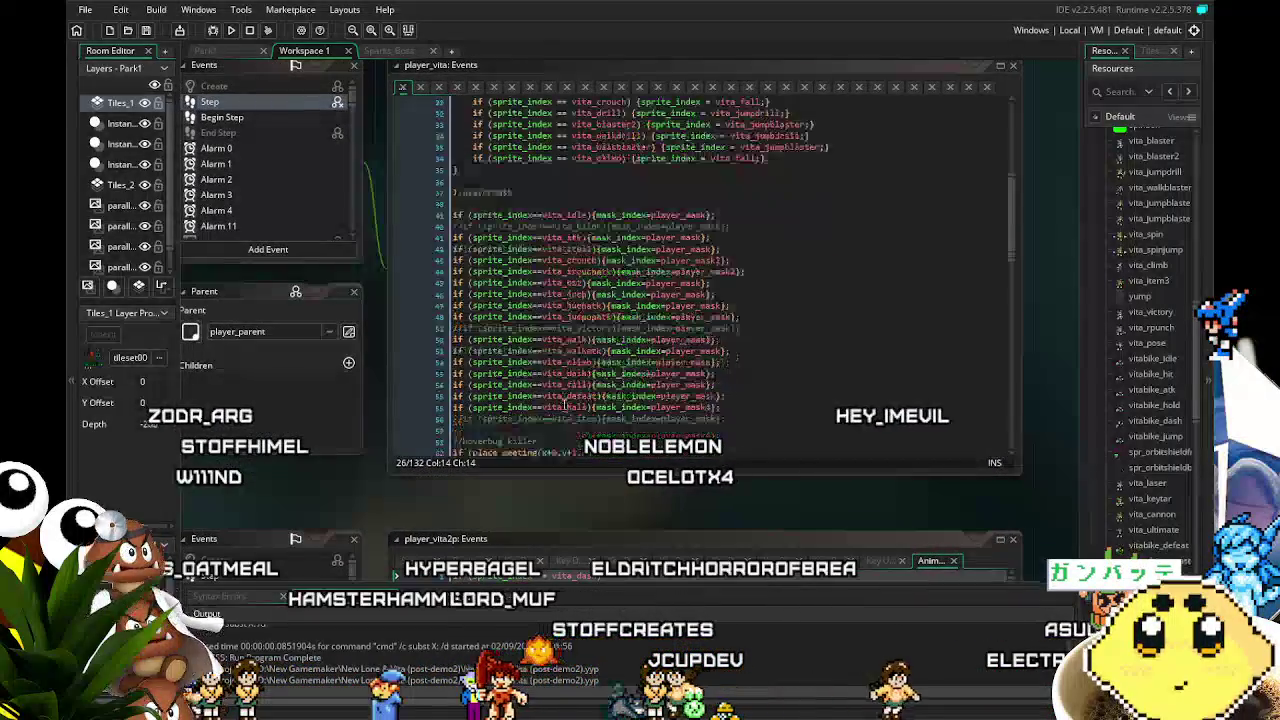
scroll(564, 403, down, 7)
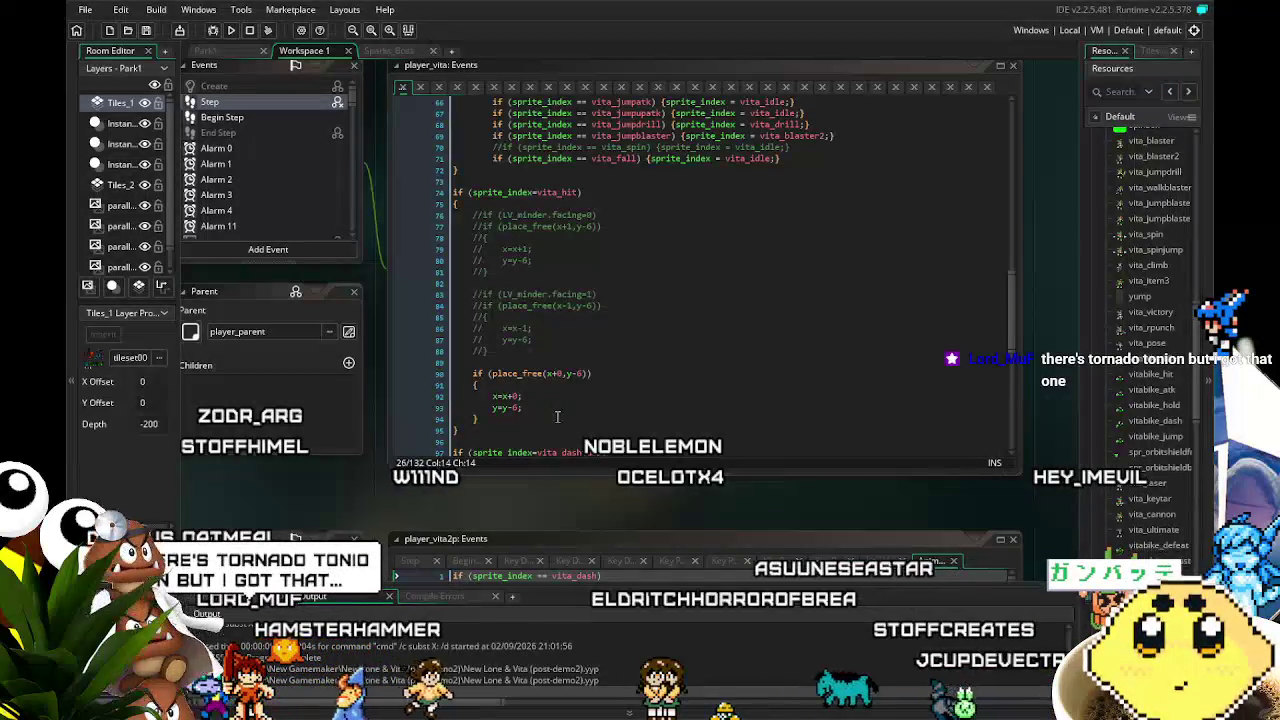
scroll(555, 420, up, 10)
scroll(553, 427, up, 10)
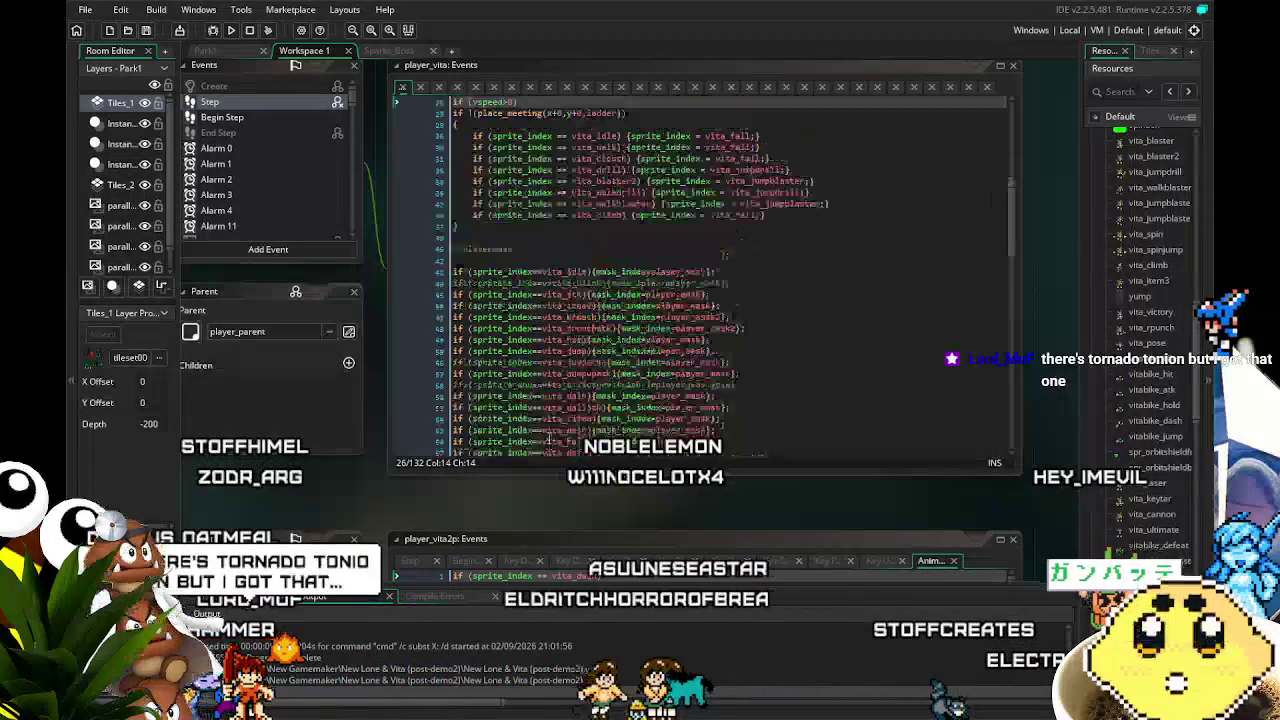
scroll(549, 440, up, 2)
scroll(471, 481, up, 2)
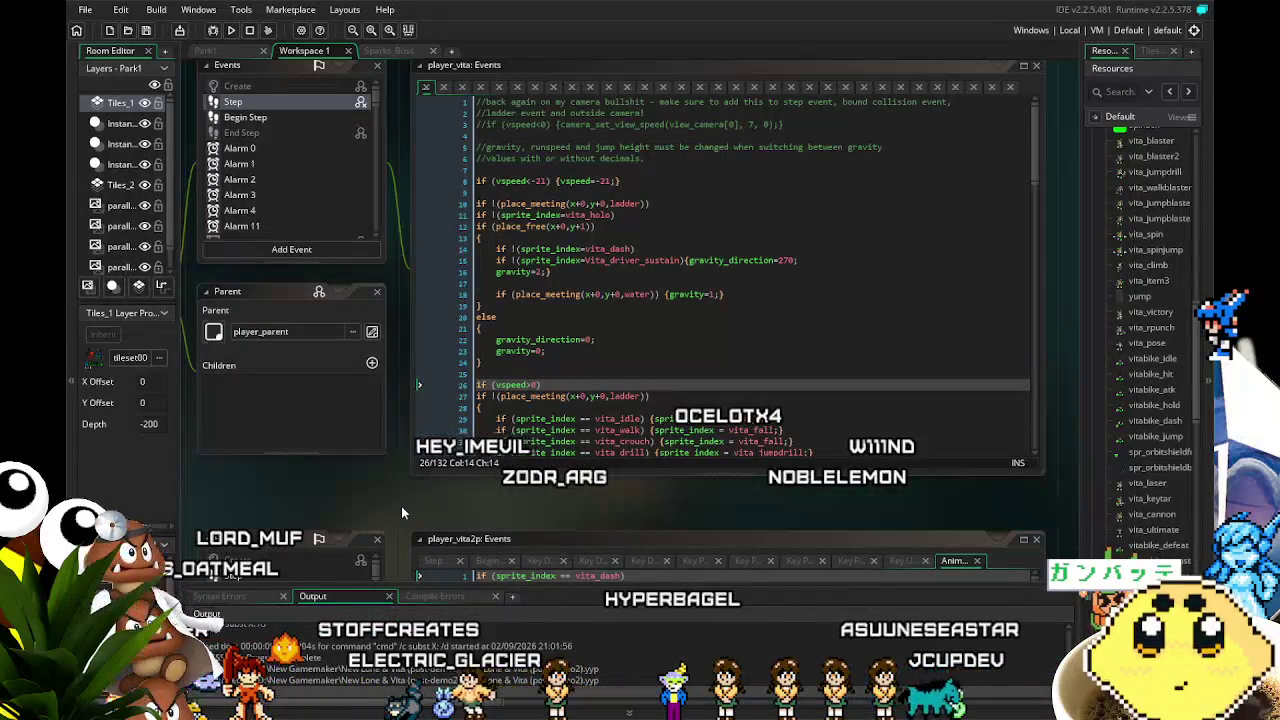
scroll(413, 480, right, 1)
scroll(413, 478, left, 2)
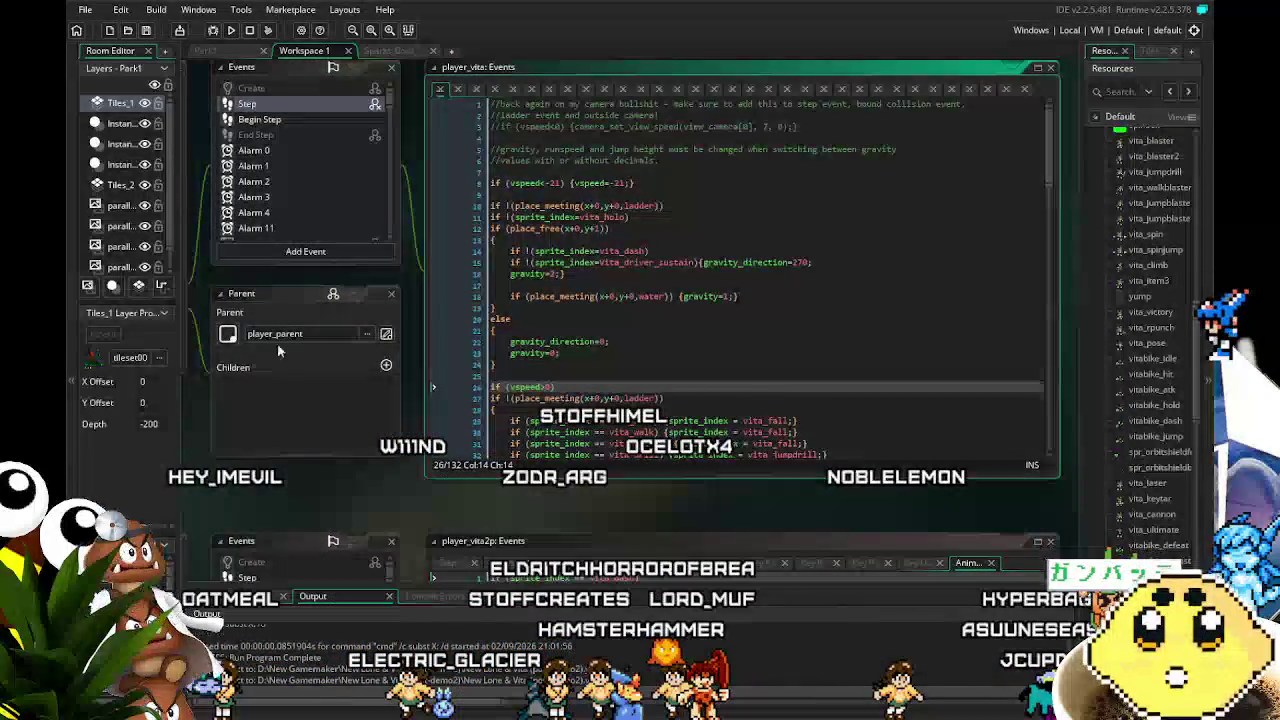
scroll(286, 207, down, 3)
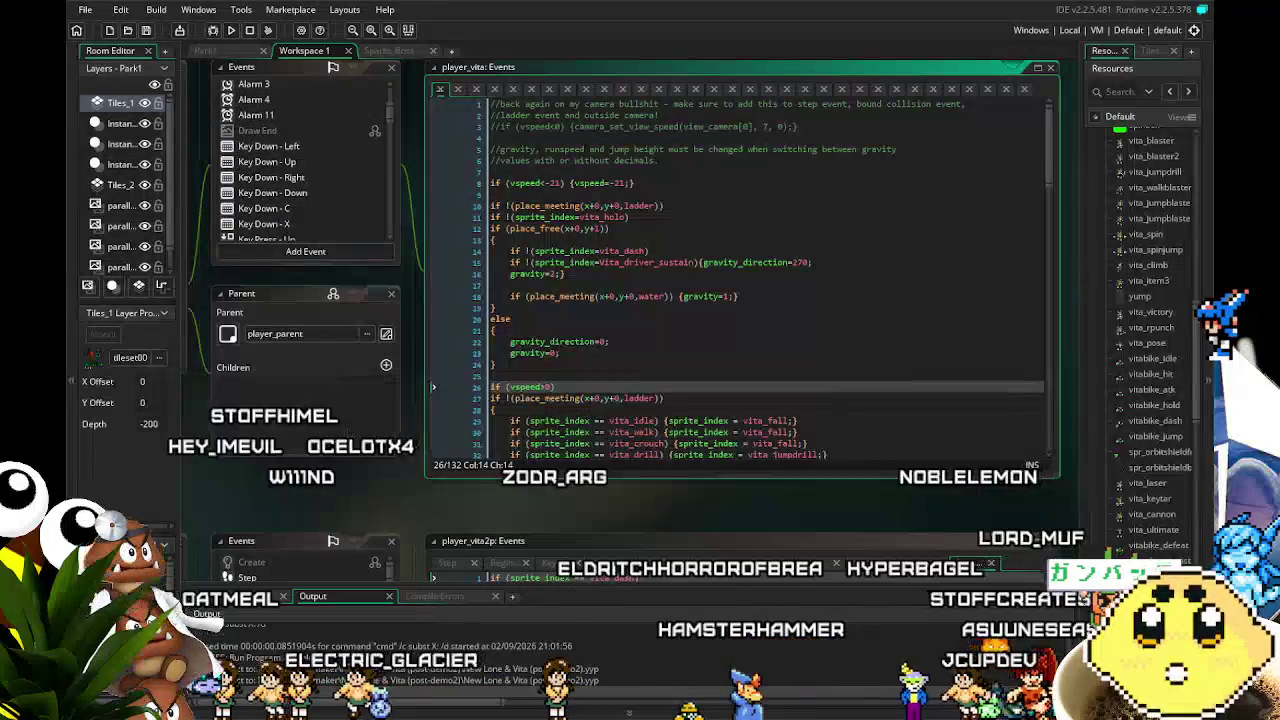
drag(326, 509, 293, 506)
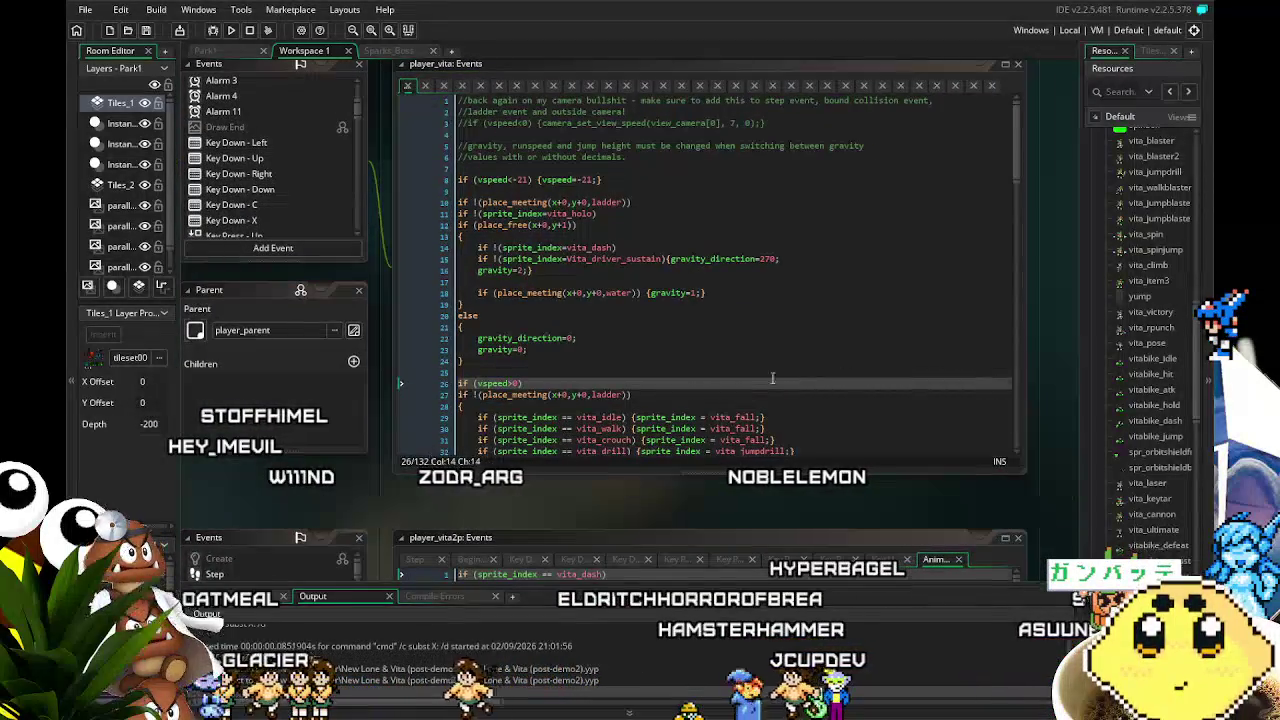
scroll(853, 387, down, 2)
scroll(853, 387, down, 2)
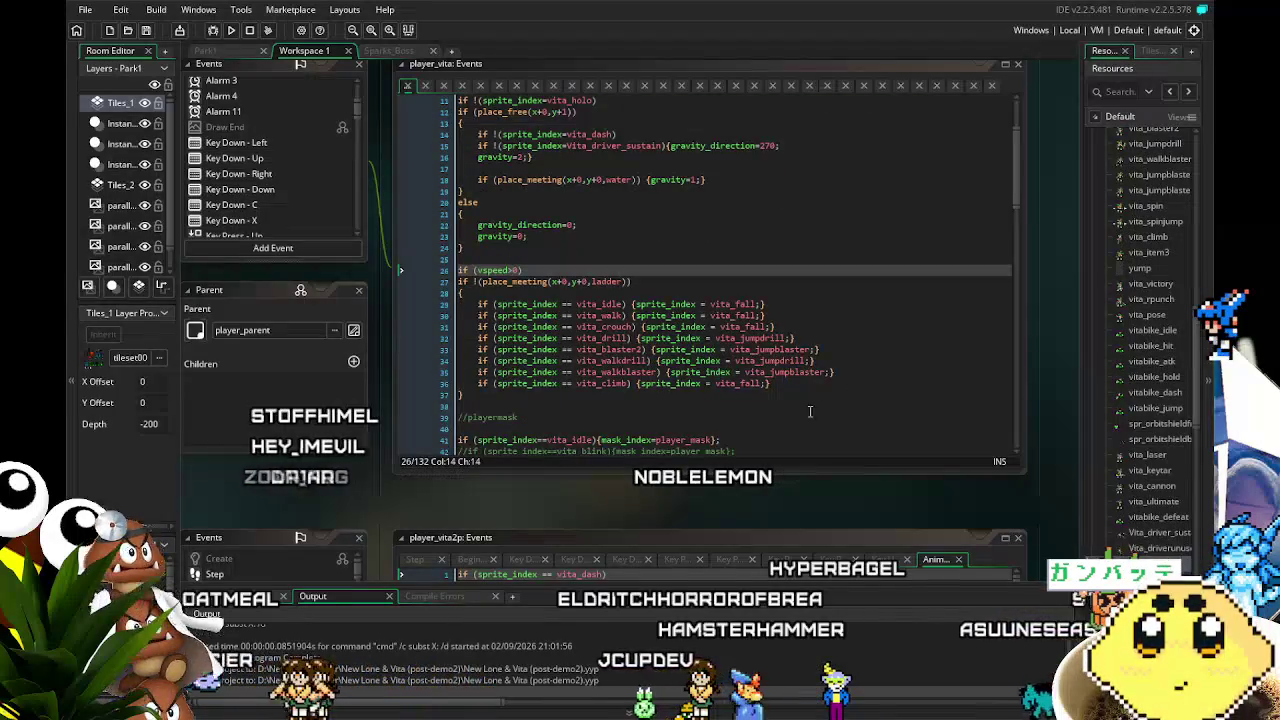
drag(460, 502, 556, 492)
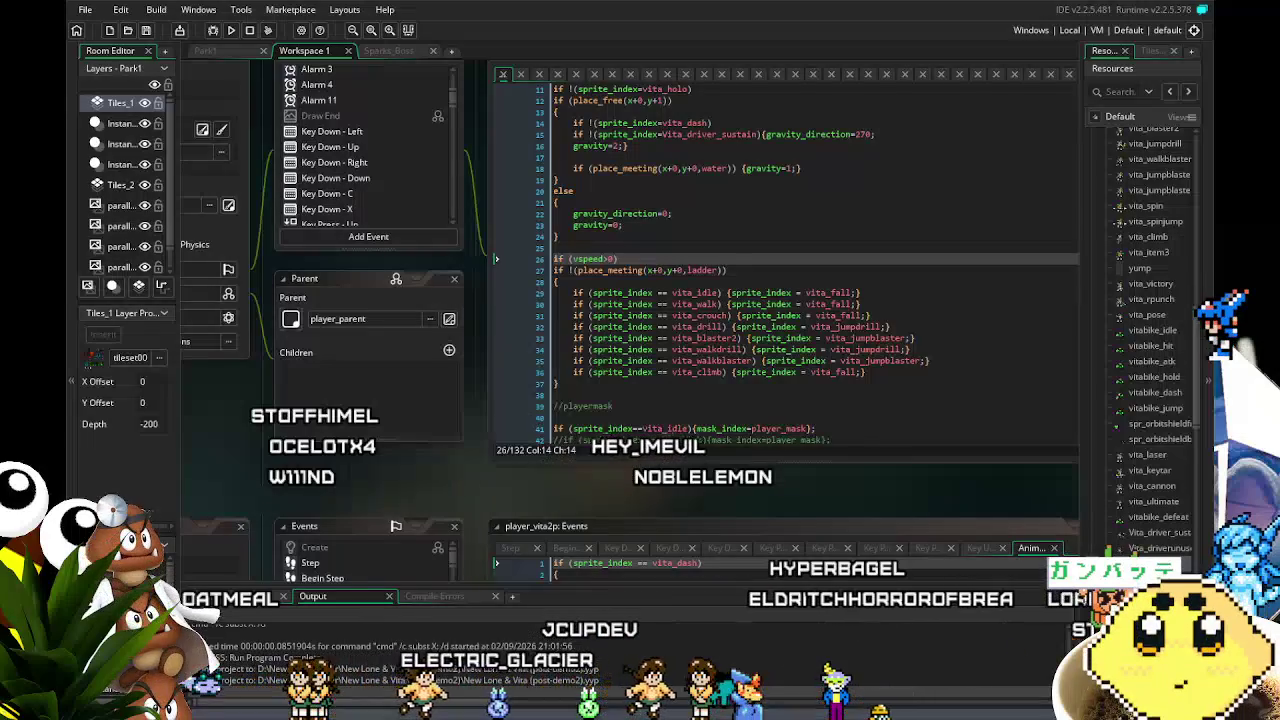
mouse_move(453, 481)
mouse_down()
mouse_move(434, 480)
mouse_move(457, 496)
mouse_up()
scroll(318, 118, up, 4)
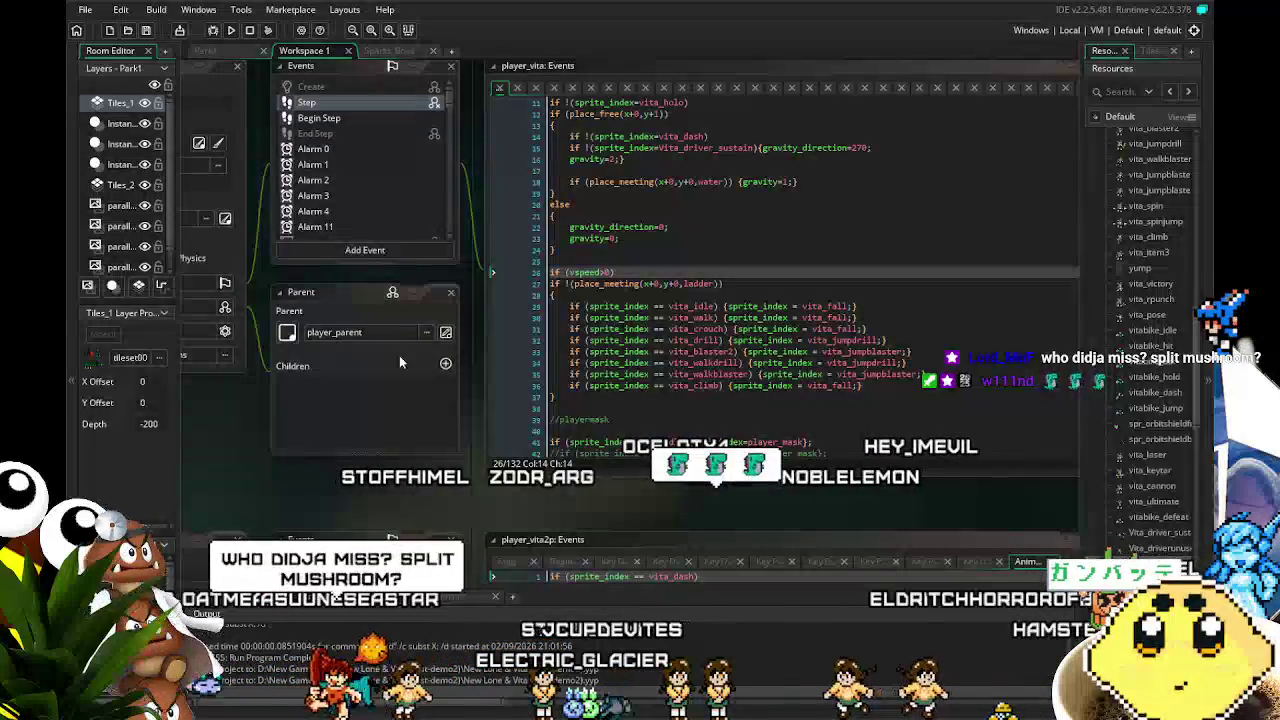
drag(340, 493, 351, 495)
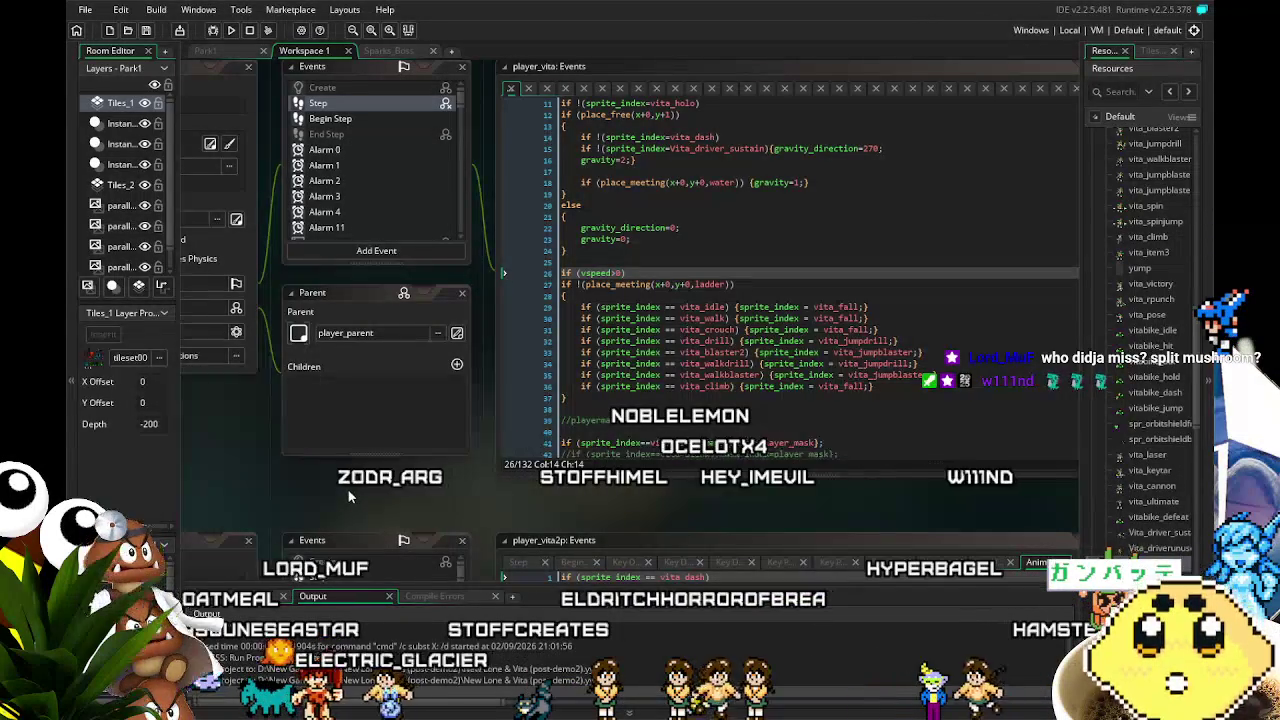
scroll(700, 250, down, 6)
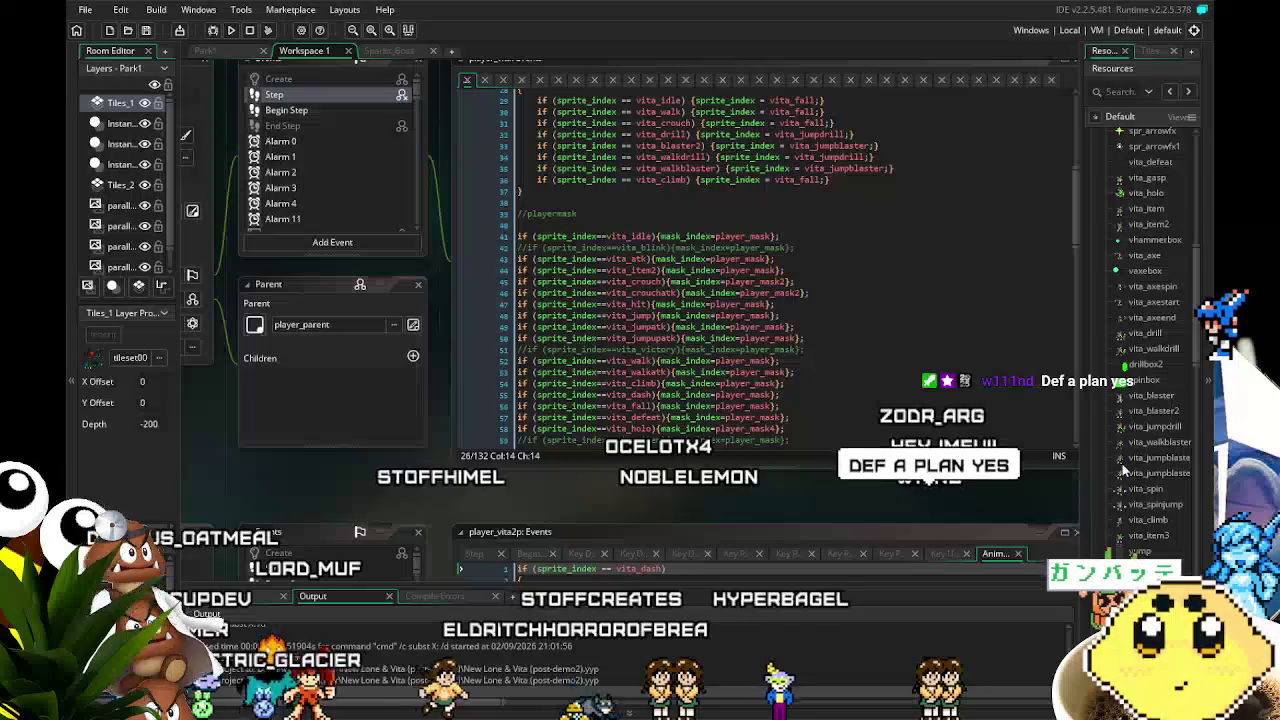
scroll(1124, 470, down, 5)
scroll(1124, 468, up, 4)
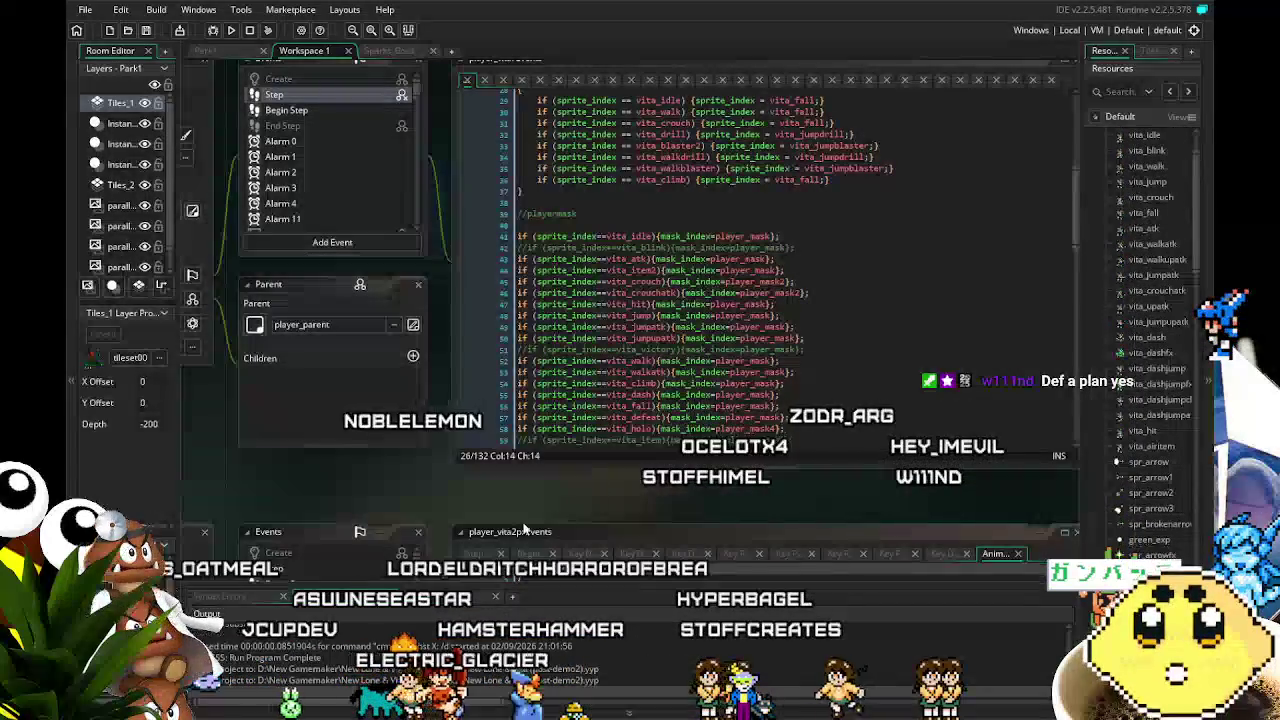
drag(403, 481, 447, 480)
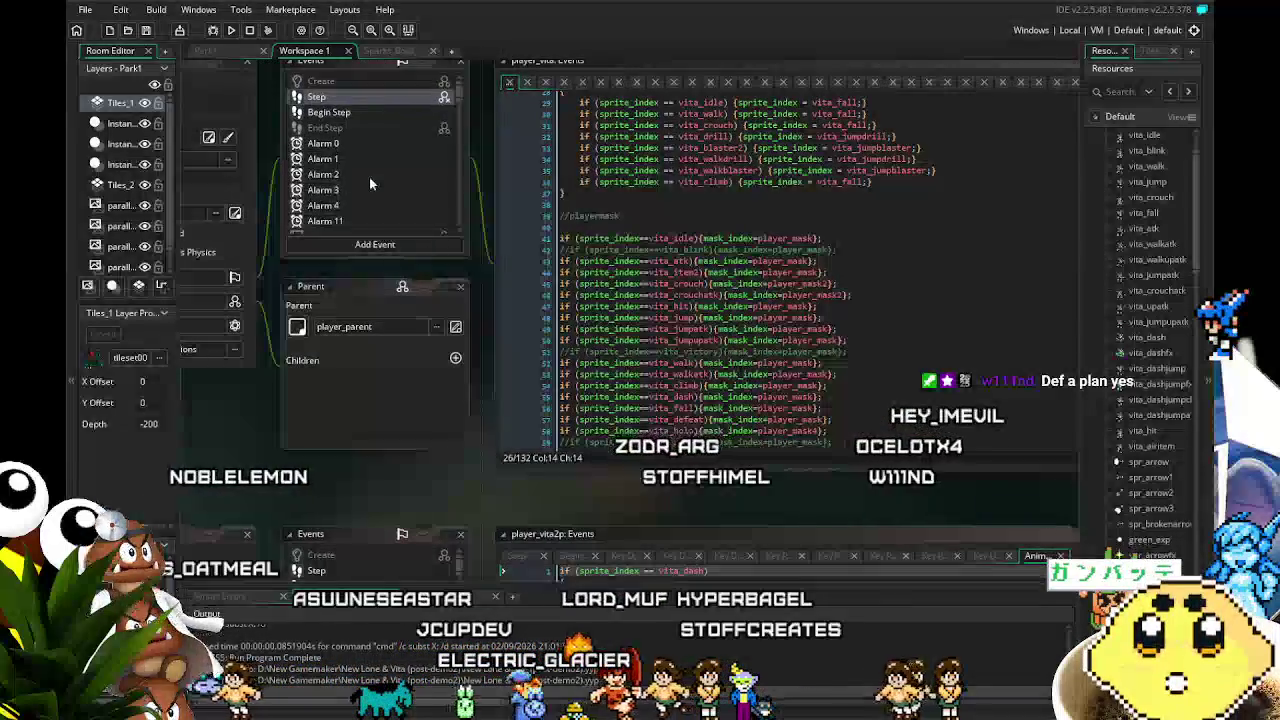
scroll(369, 177, down, 4)
scroll(368, 179, up, 5)
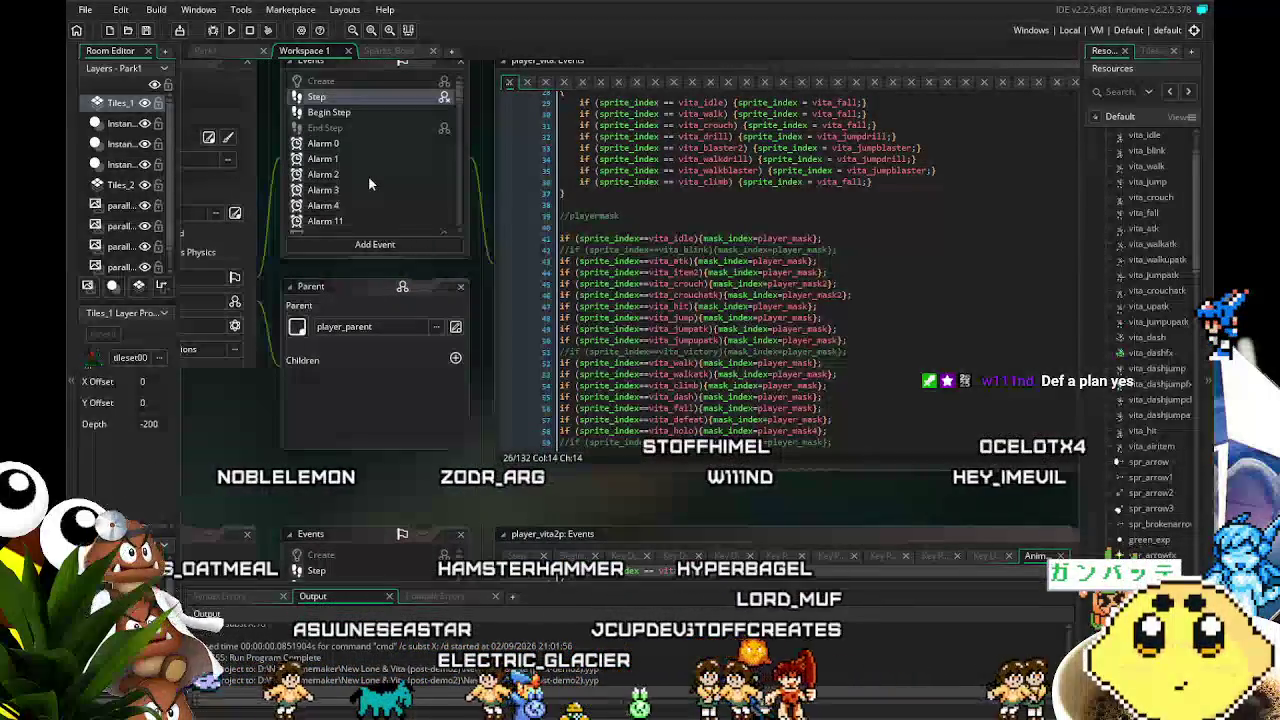
In player_vita's Begin Step, change player_VDriver to player_VDriverWeak in the Vita_driver block.
click(327, 114)
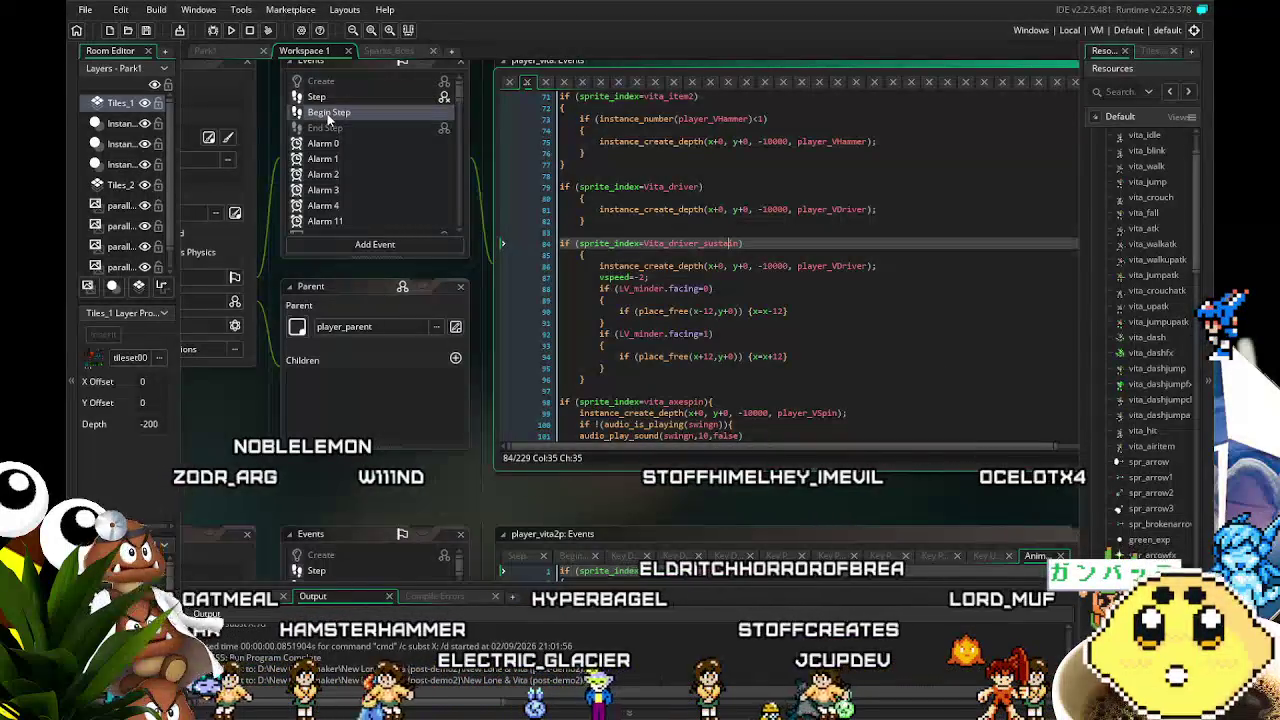
click(695, 221)
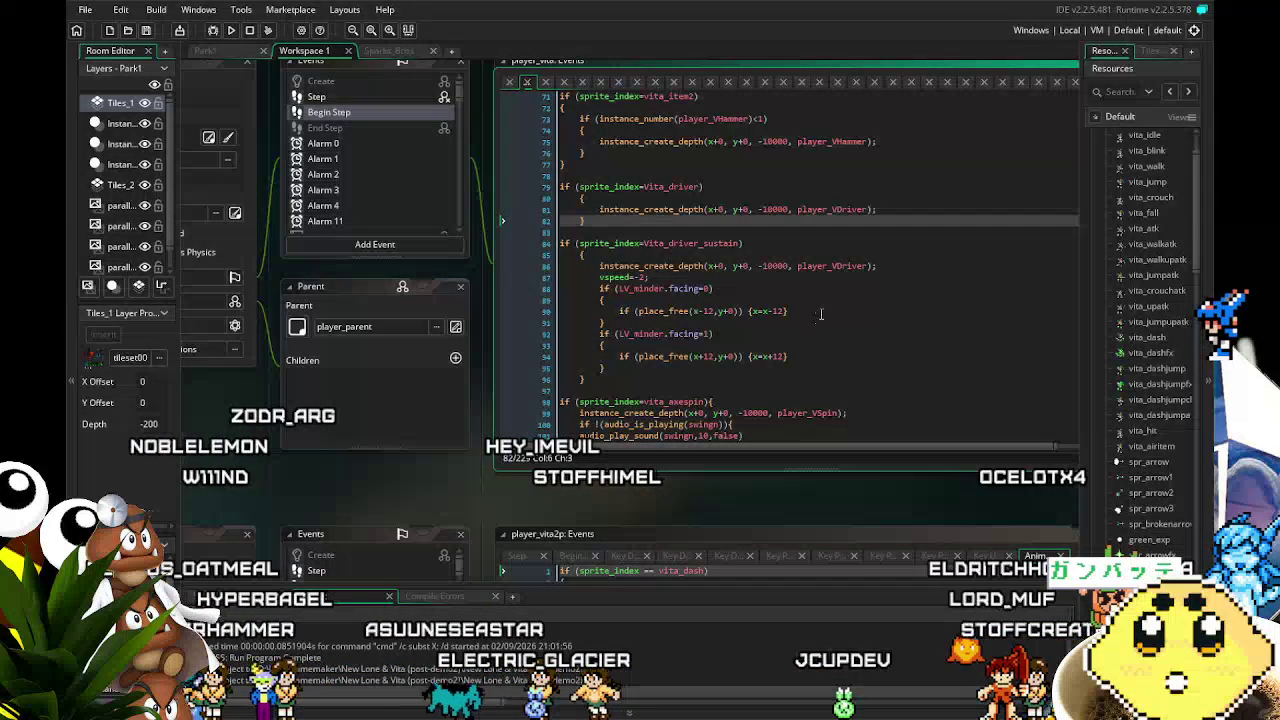
click(868, 211)
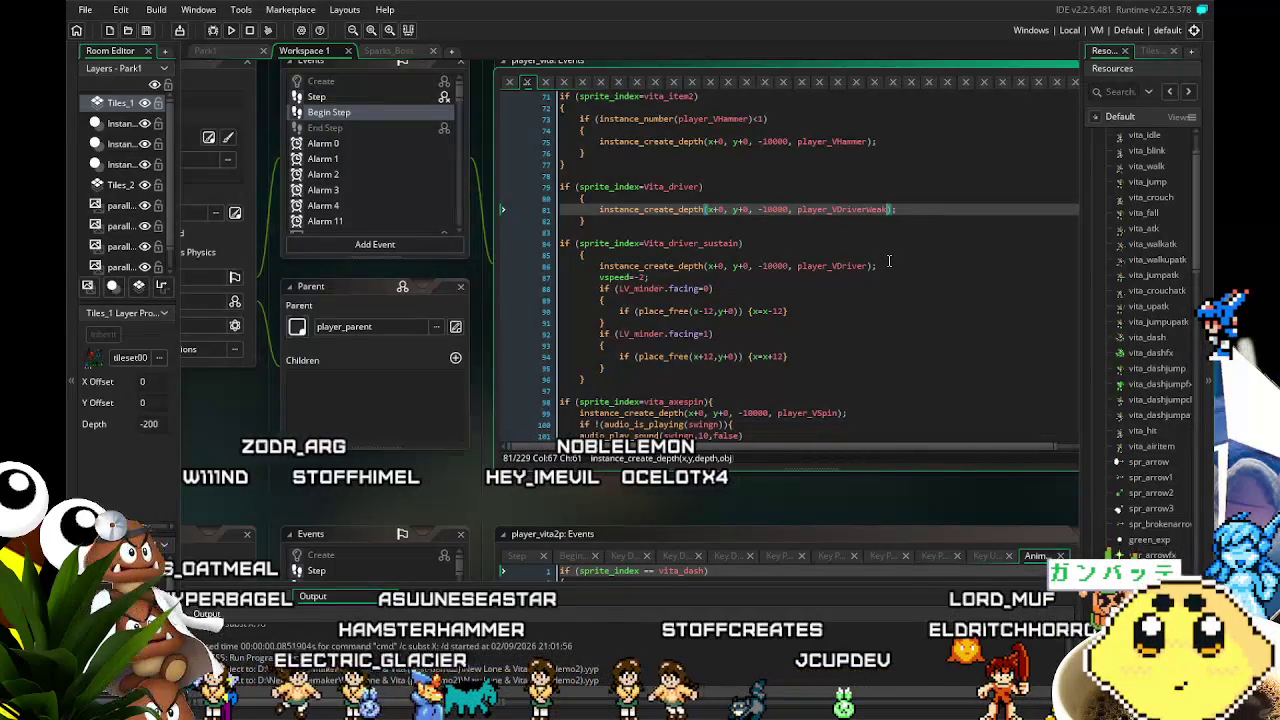
click(831, 345)
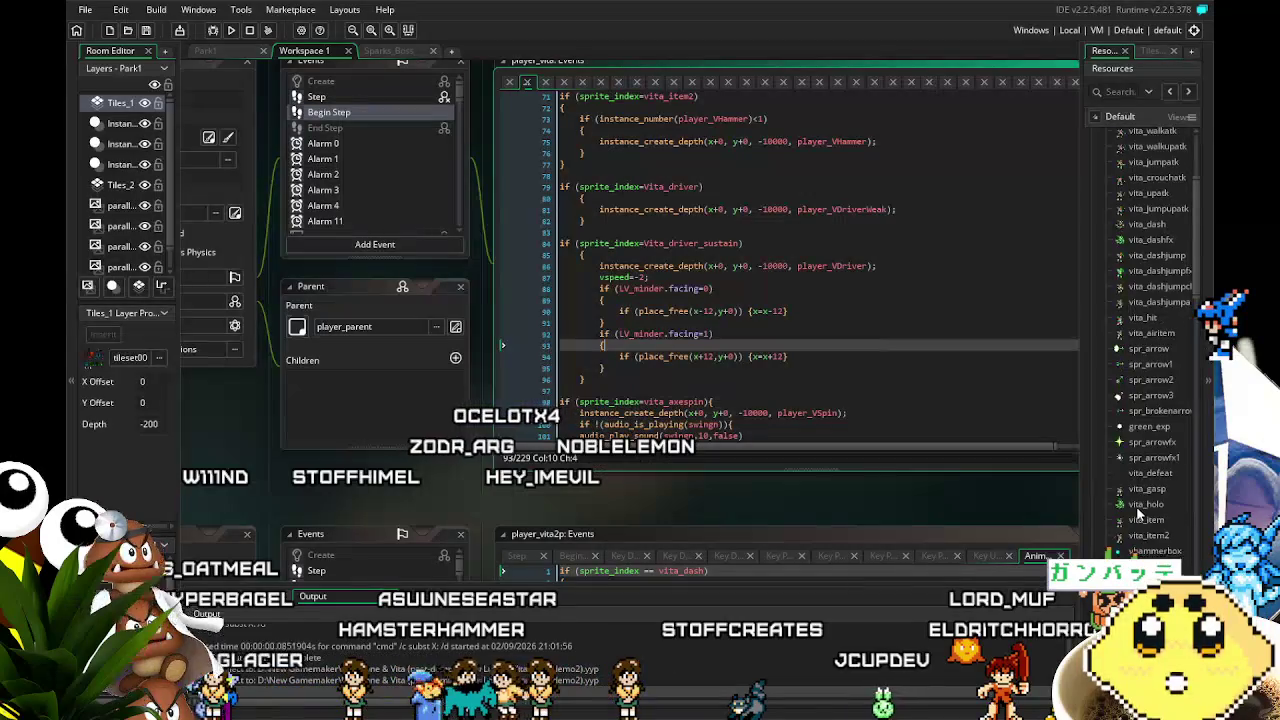
Open the Vita_driver_sustain sprite from the resource tree.
scroll(1137, 513, down, 5)
scroll(1137, 513, down, 4)
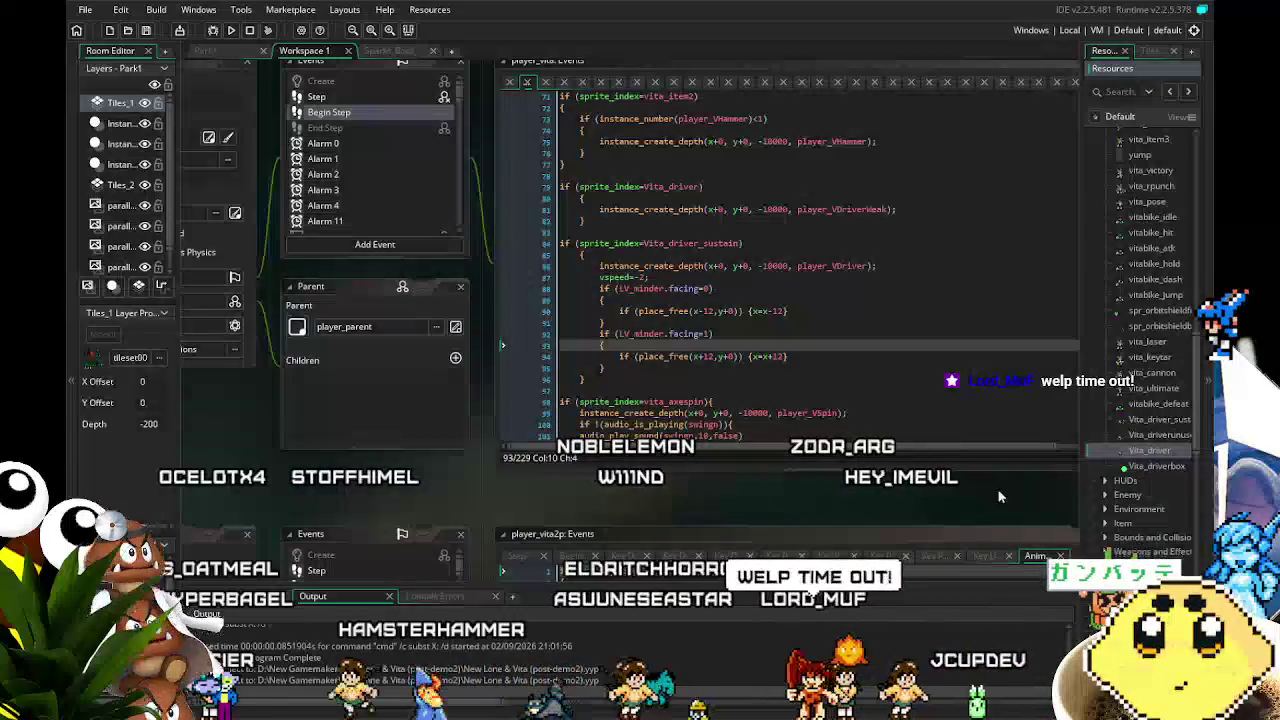
drag(919, 492, 876, 498)
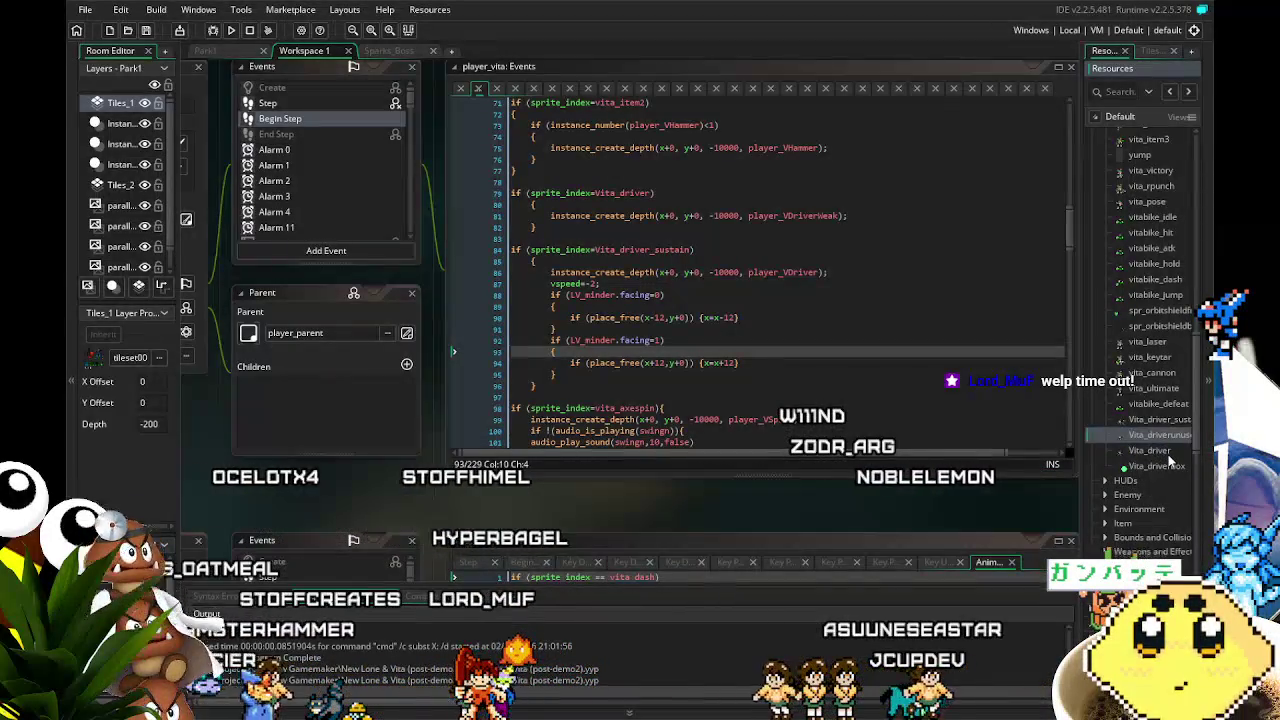
double_click(1160, 420)
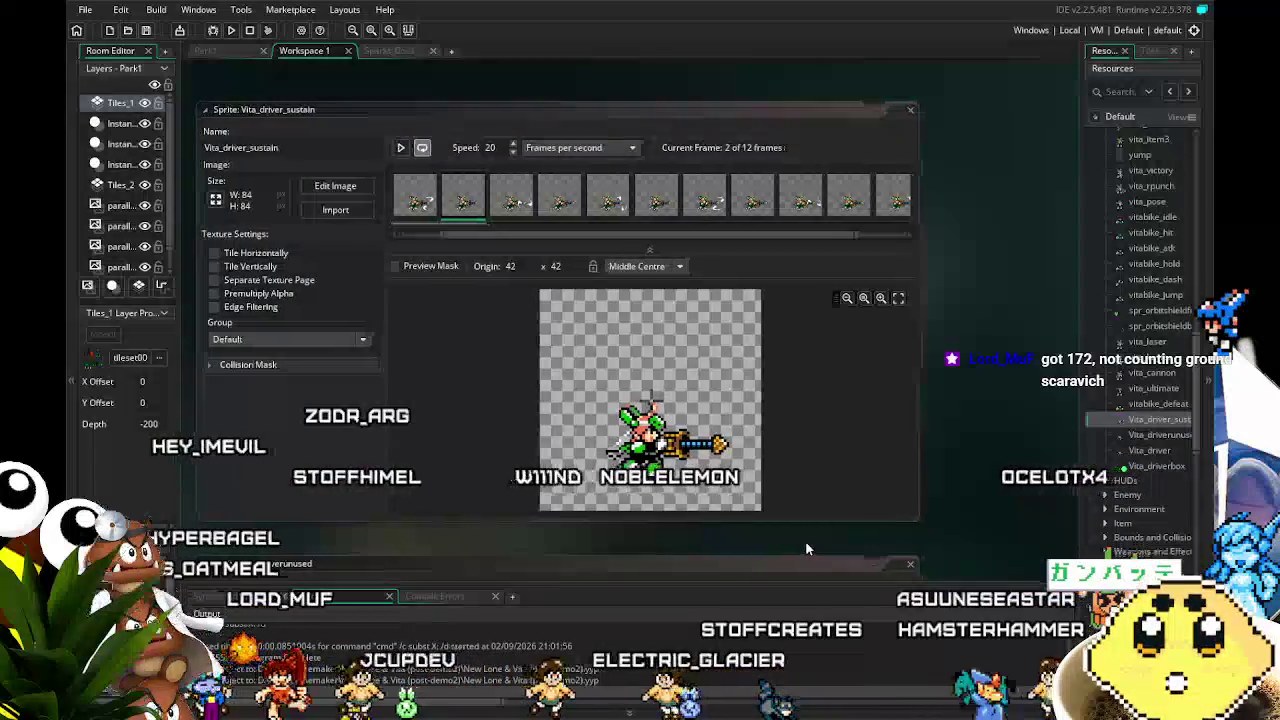
Play and pause the 84×84, 12-frame Vita_driver_sustain animation twice to preview it.
drag(815, 541, 788, 548)
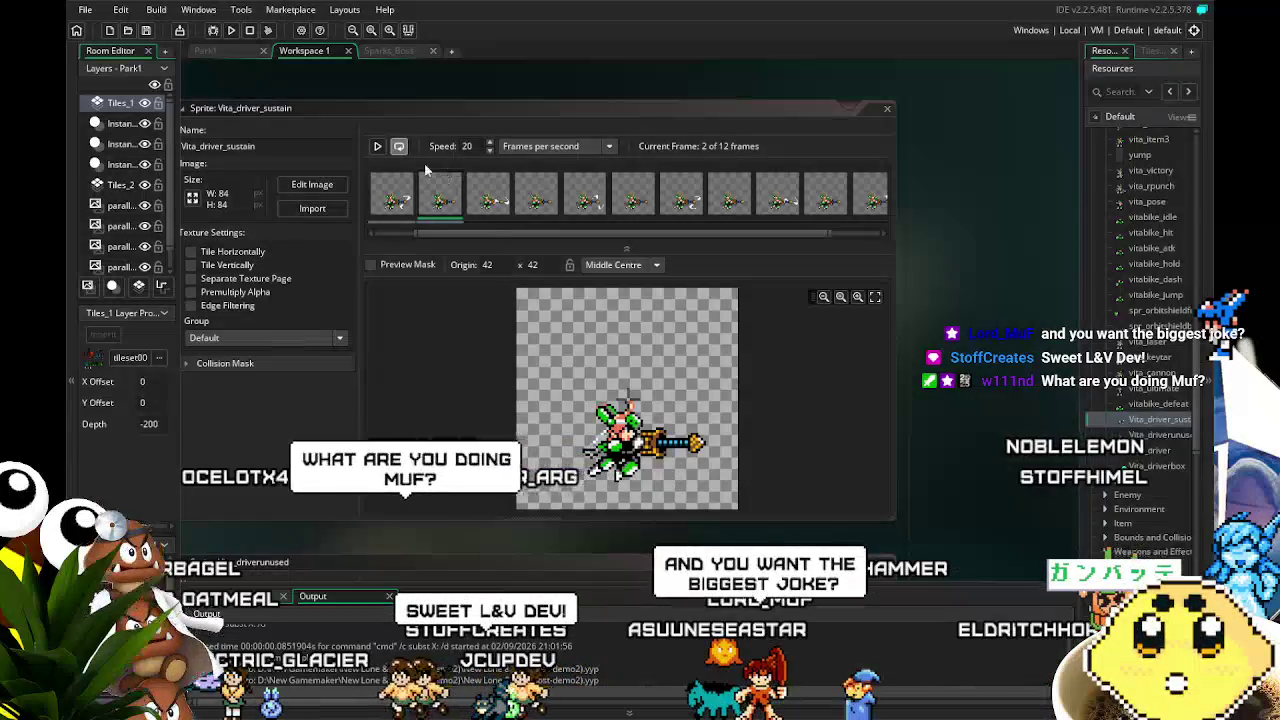
click(378, 148)
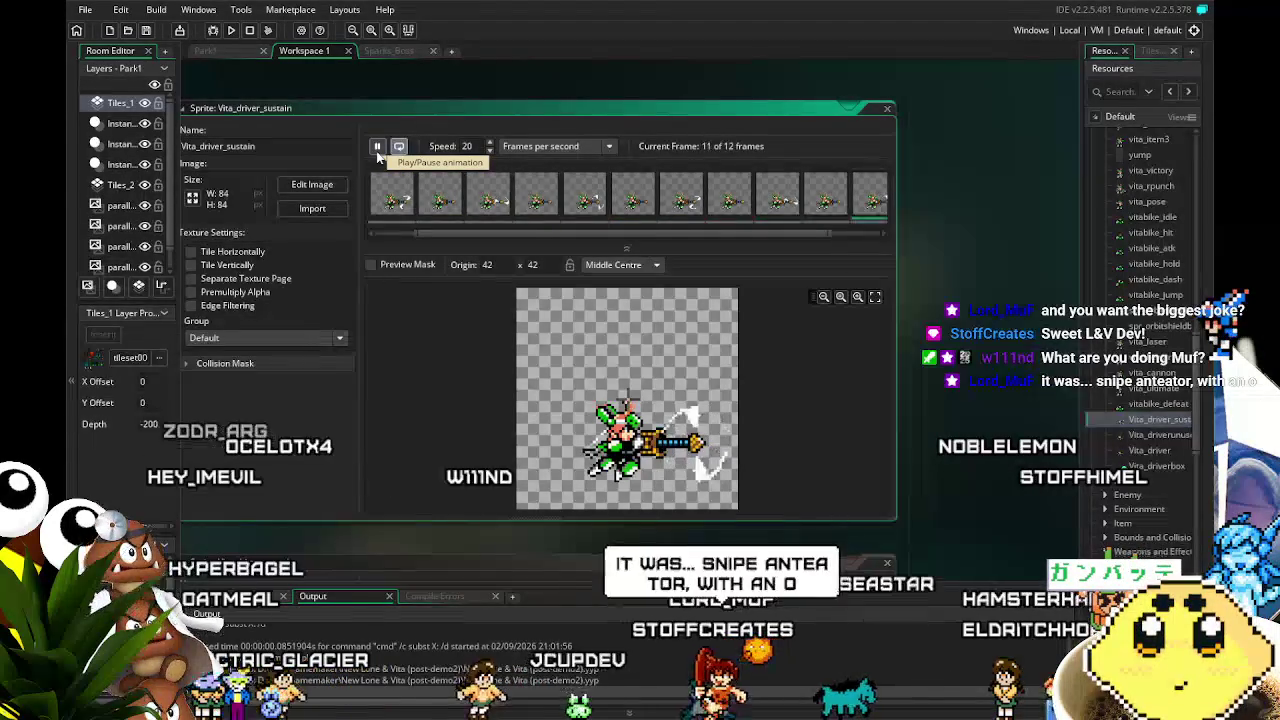
click(378, 148)
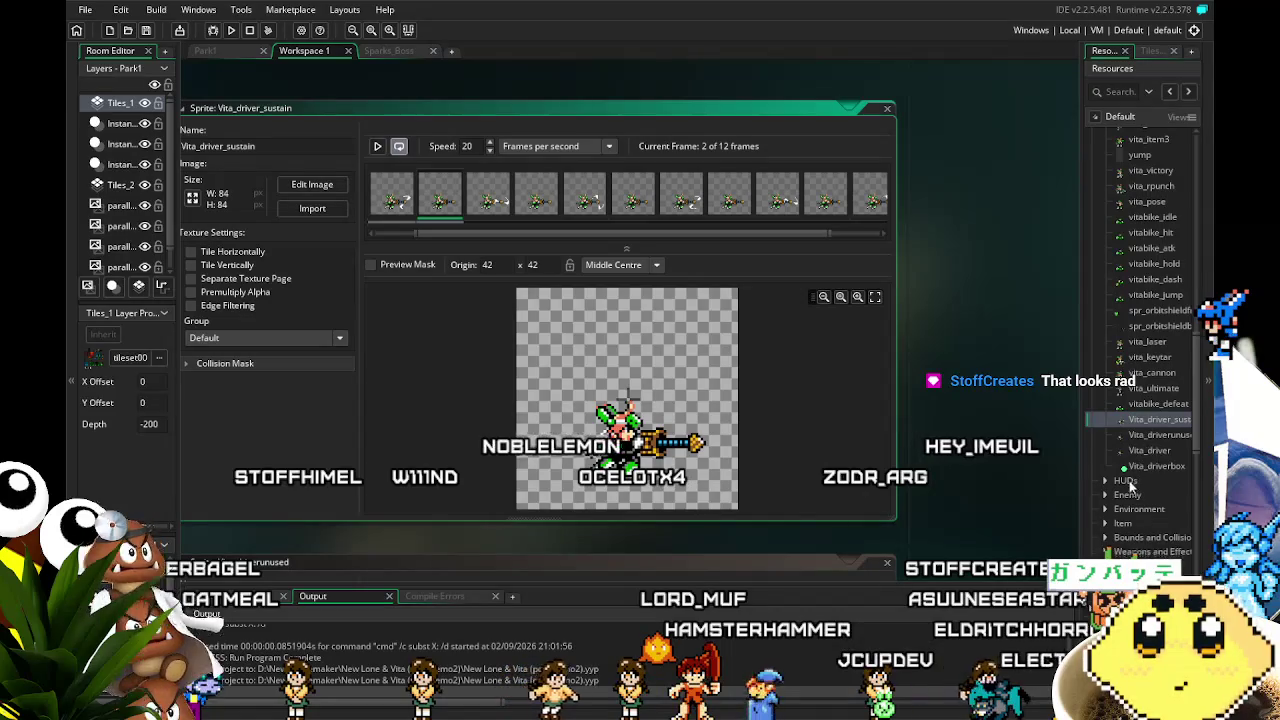
click(378, 147)
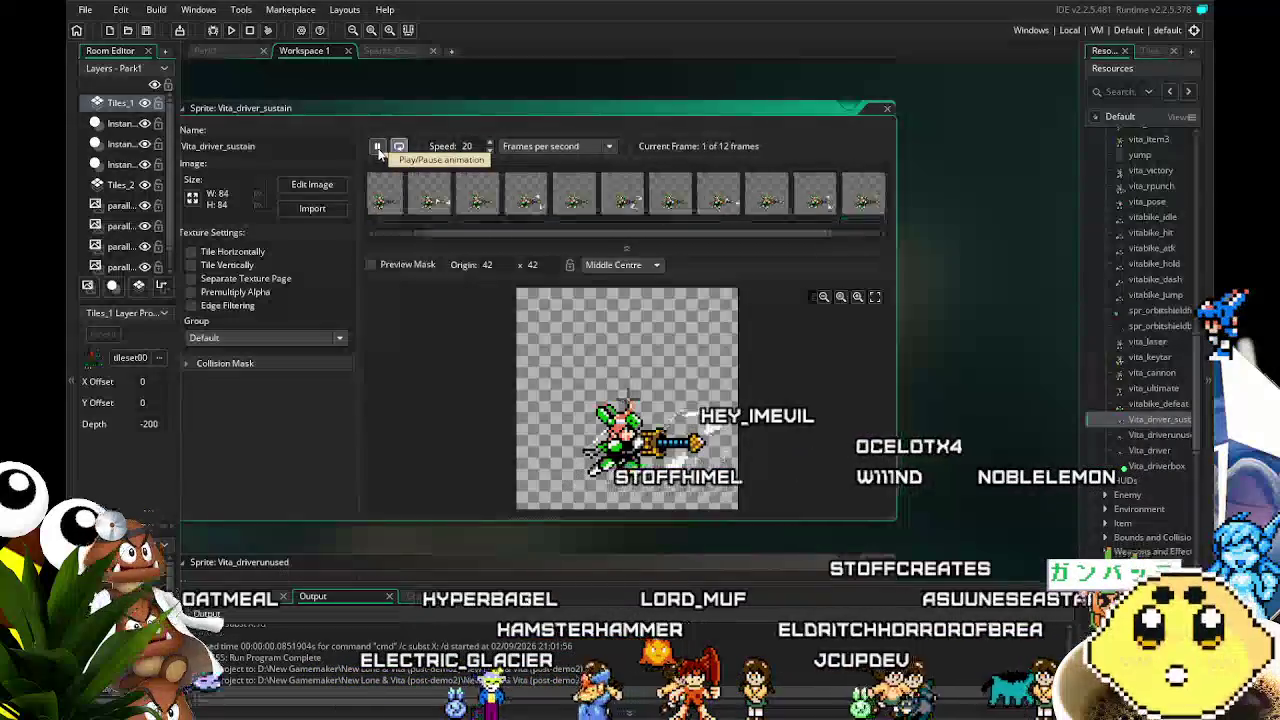
click(378, 147)
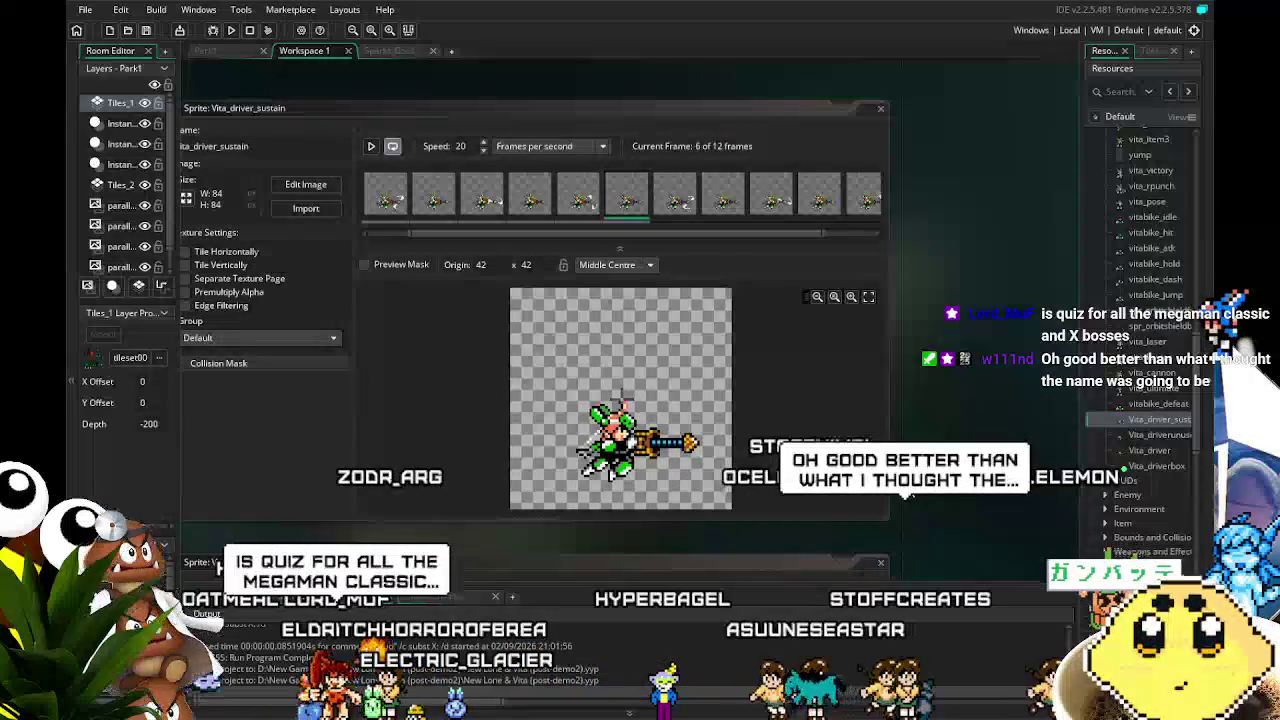
drag(912, 487, 938, 462)
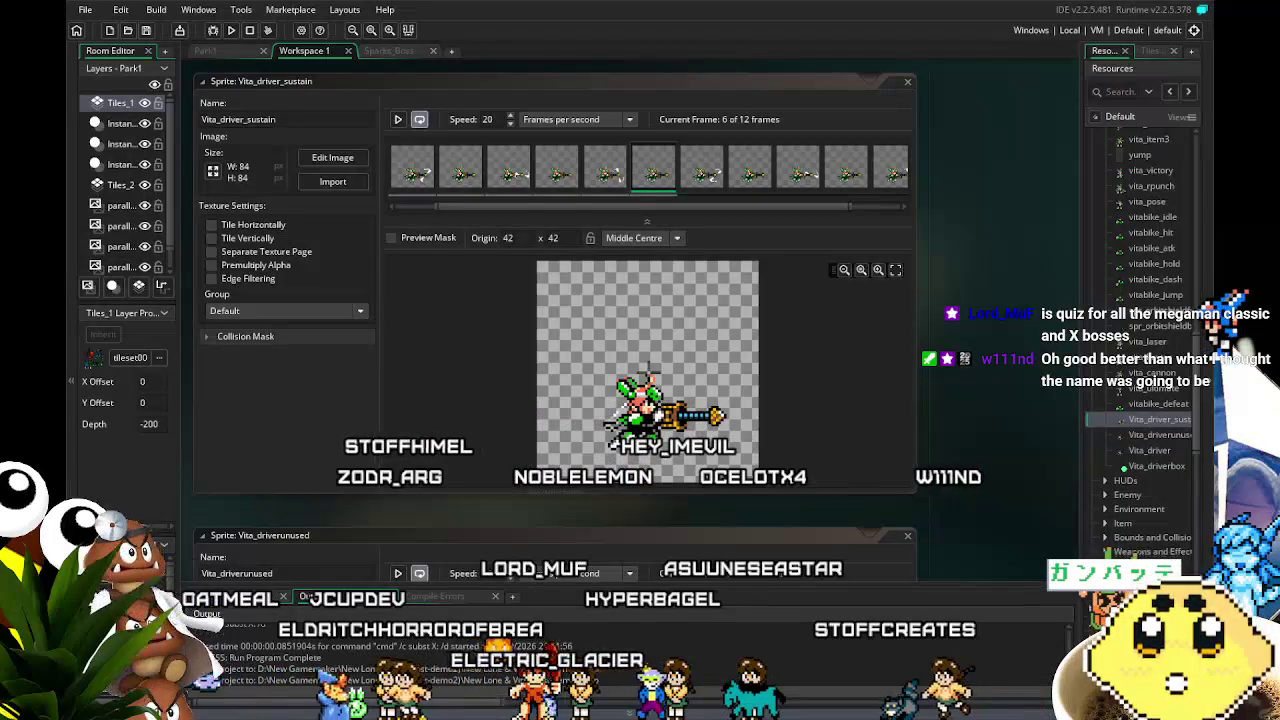
scroll(1150, 300, down, 2)
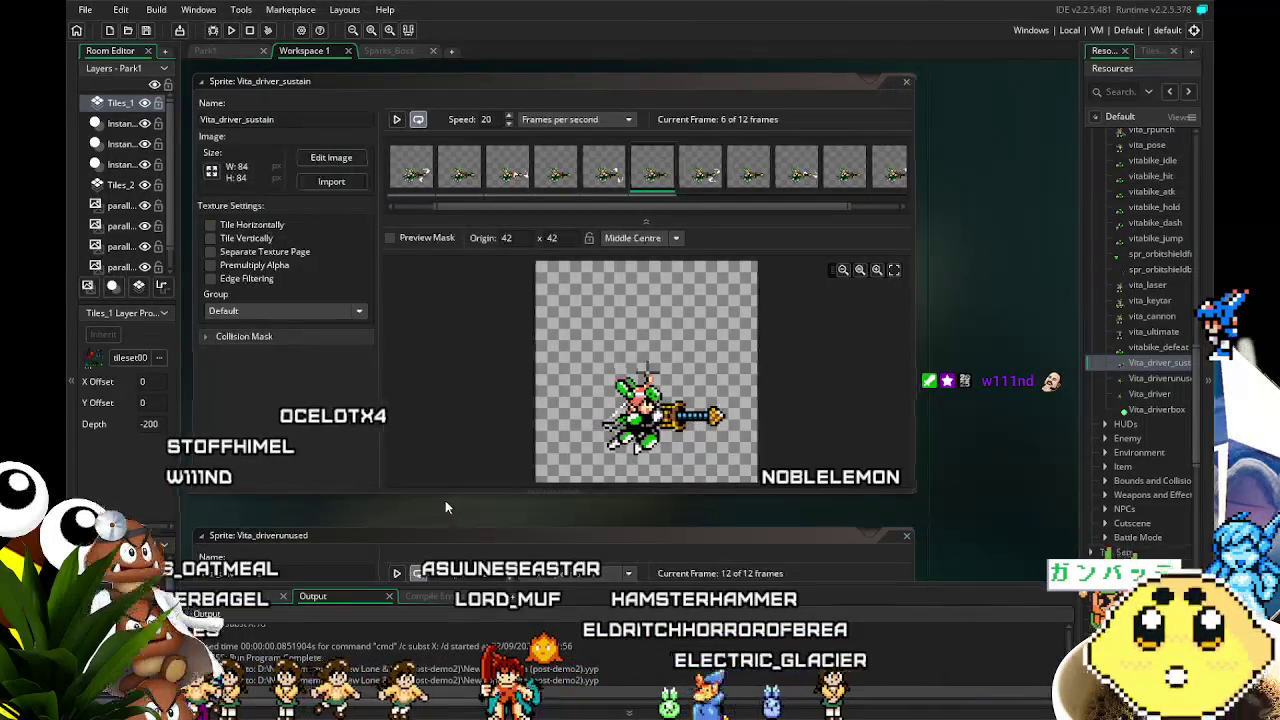
Bring the Vita_driverunused editor into view, then play and stop its 12-frame animation.
drag(445, 508, 438, 500)
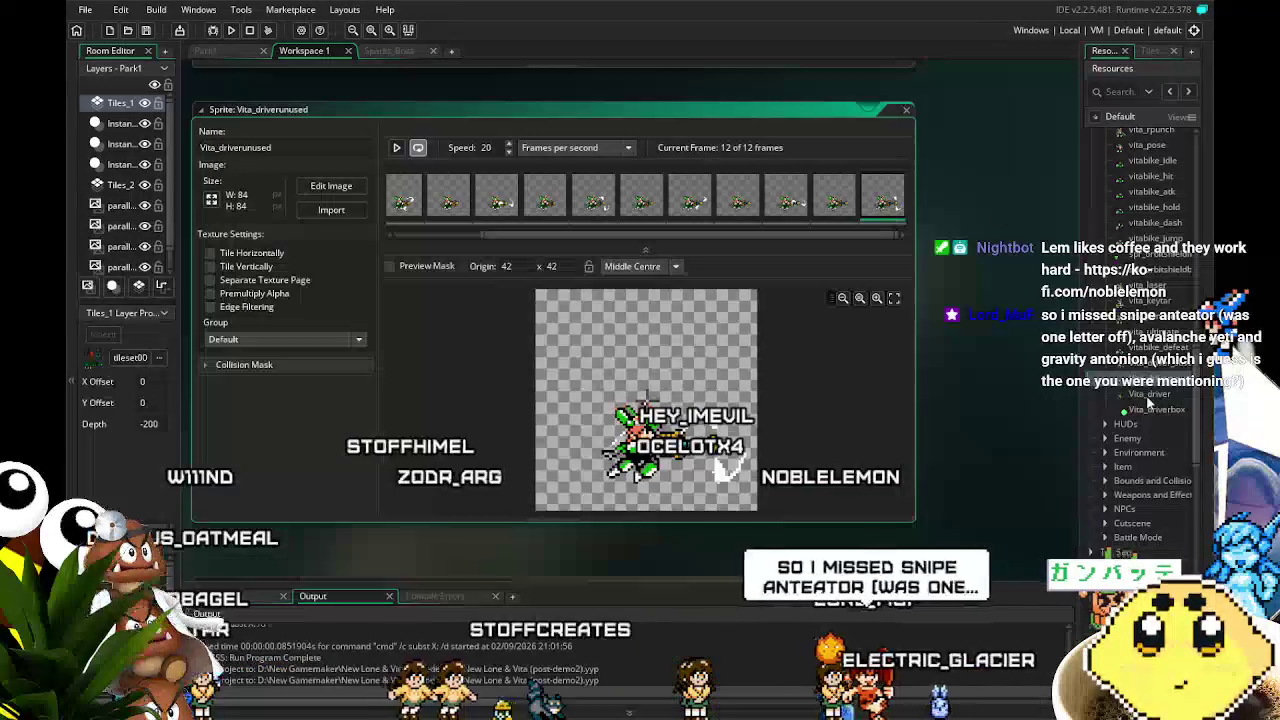
click(400, 148)
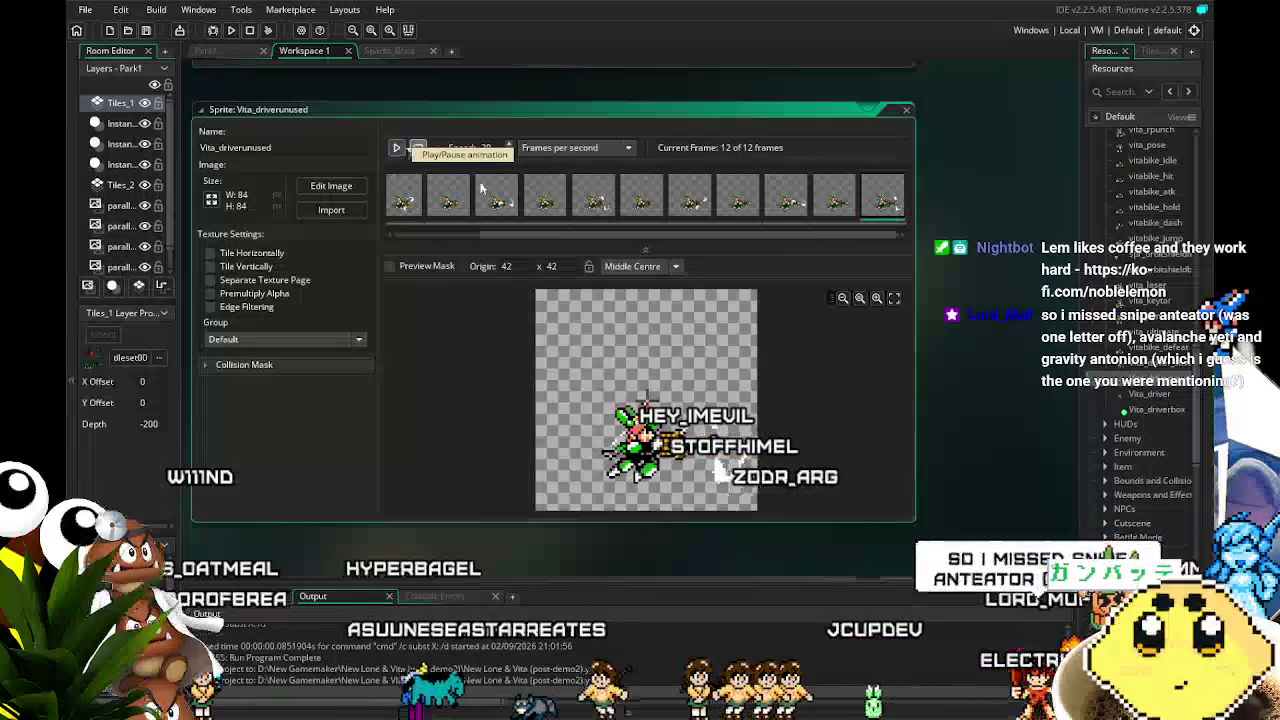
click(400, 148)
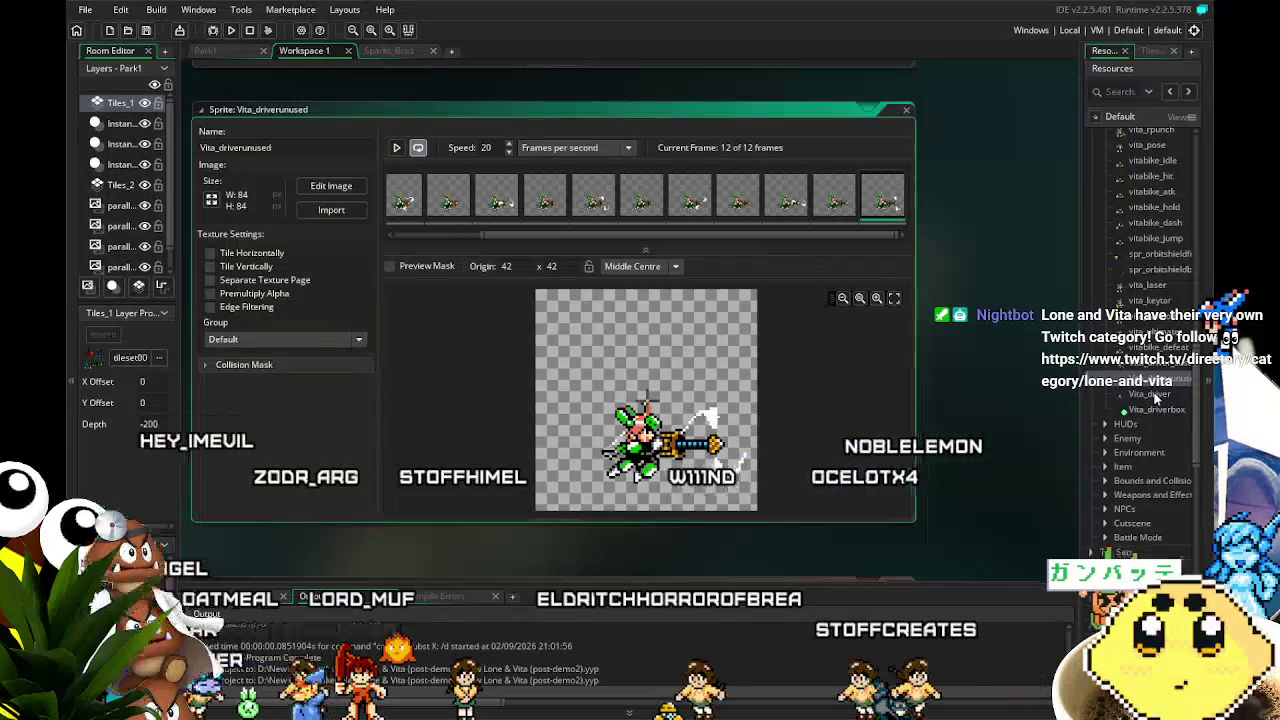
Open the Vita_driver sprite and briefly play its 12-frame animation.
double_click(1154, 394)
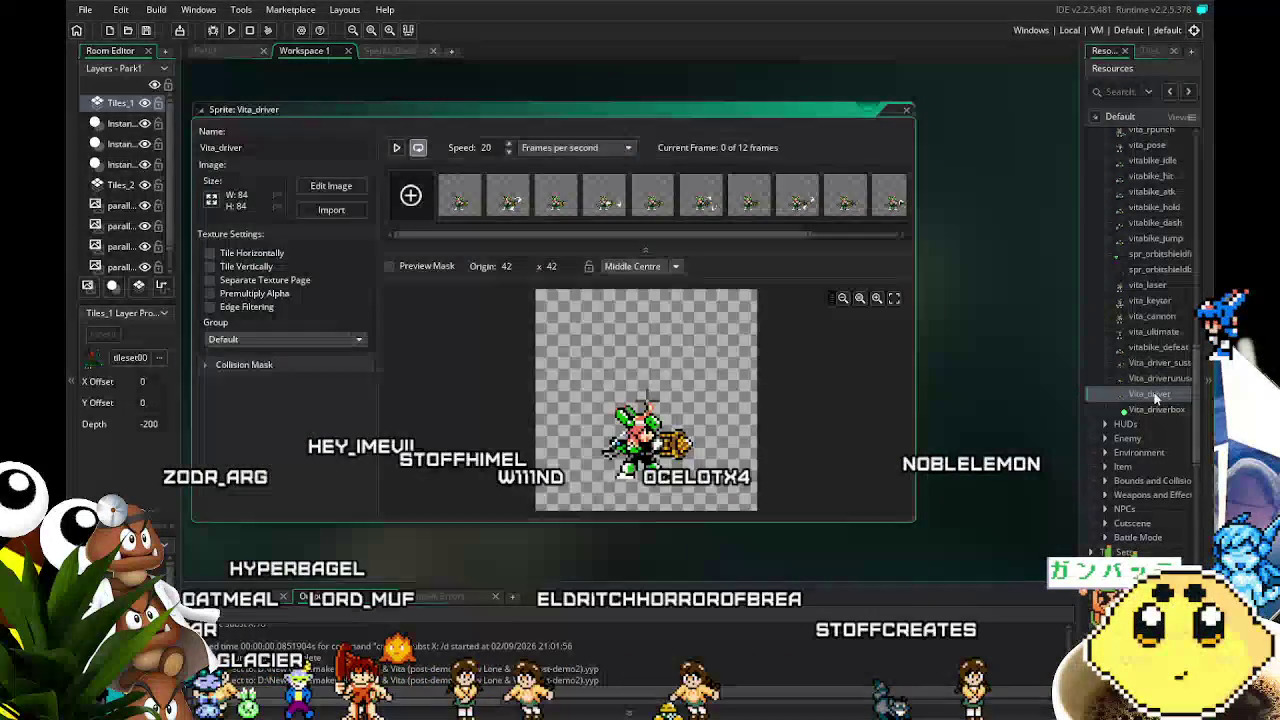
click(397, 147)
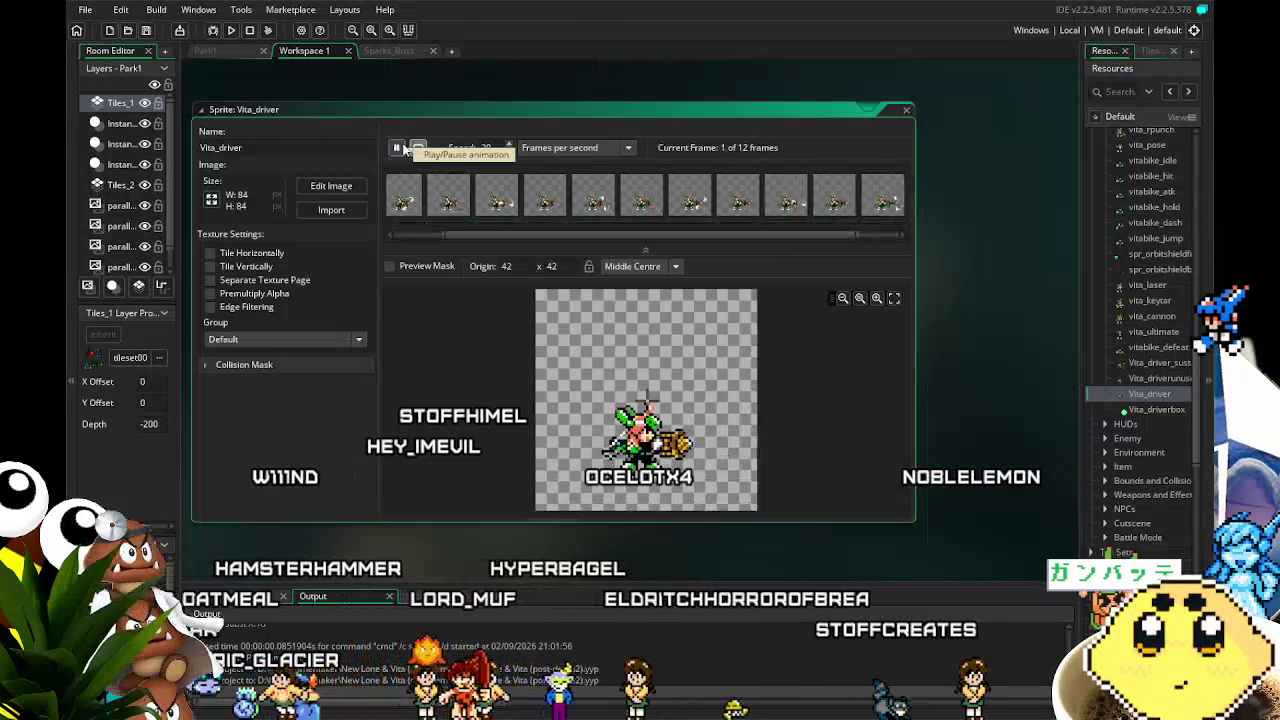
click(397, 147)
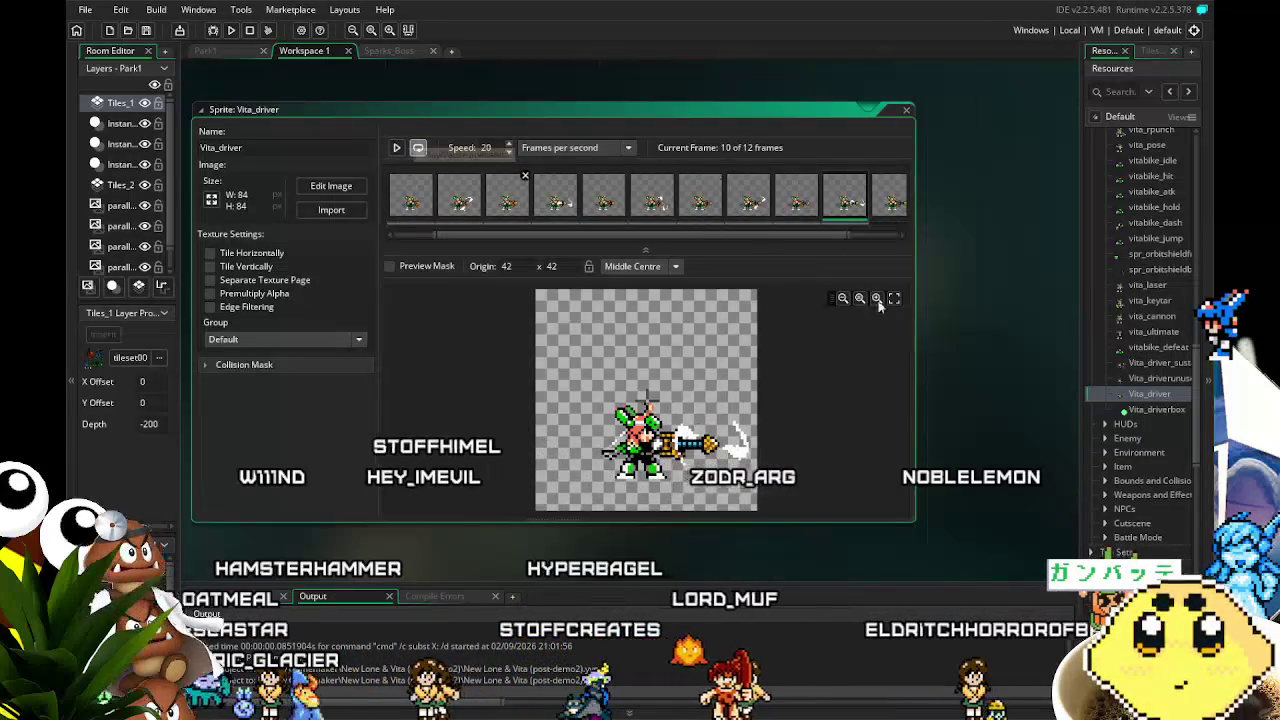
scroll(1153, 520, down, 2)
scroll(1153, 520, down, 1)
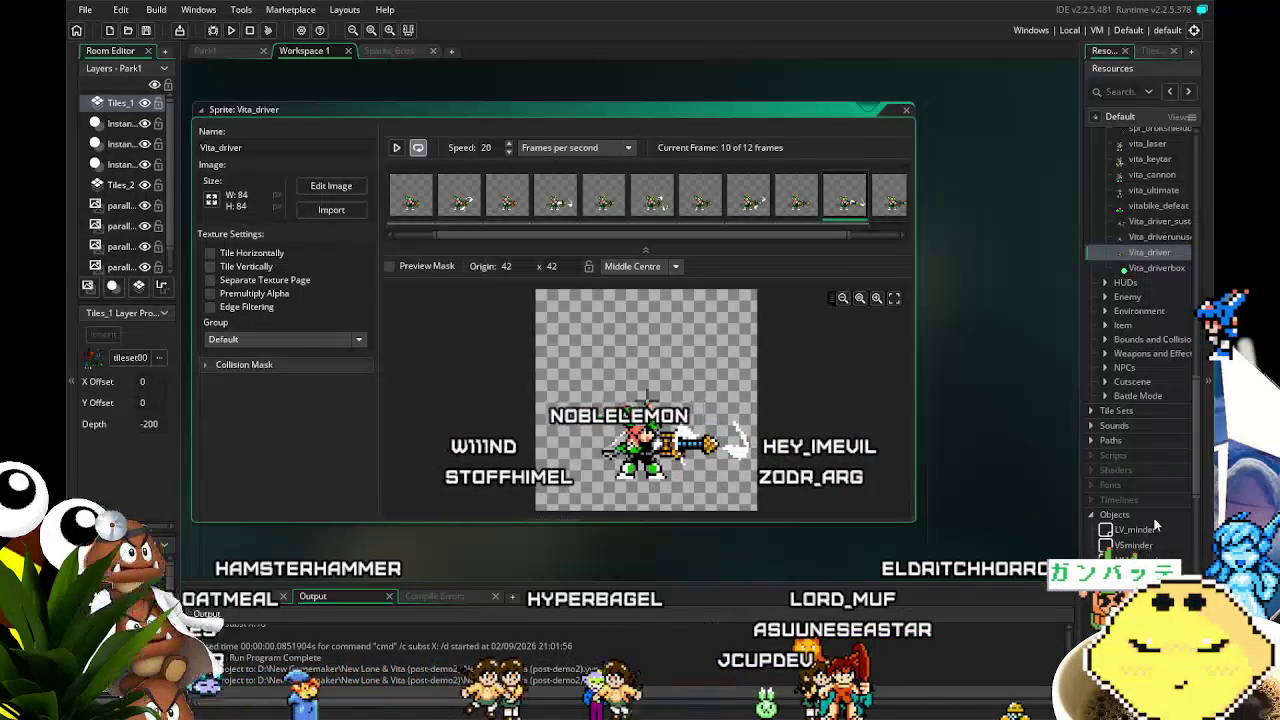
scroll(1155, 525, down, 8)
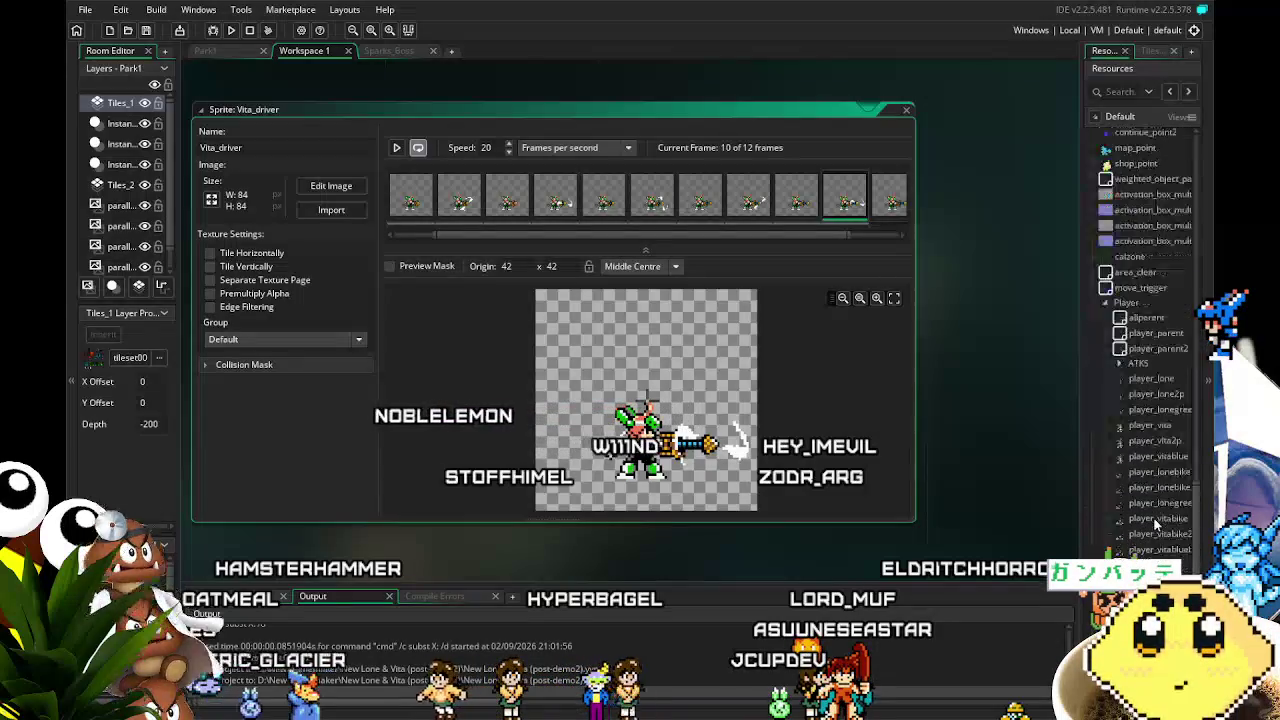
scroll(1153, 517, down, 1)
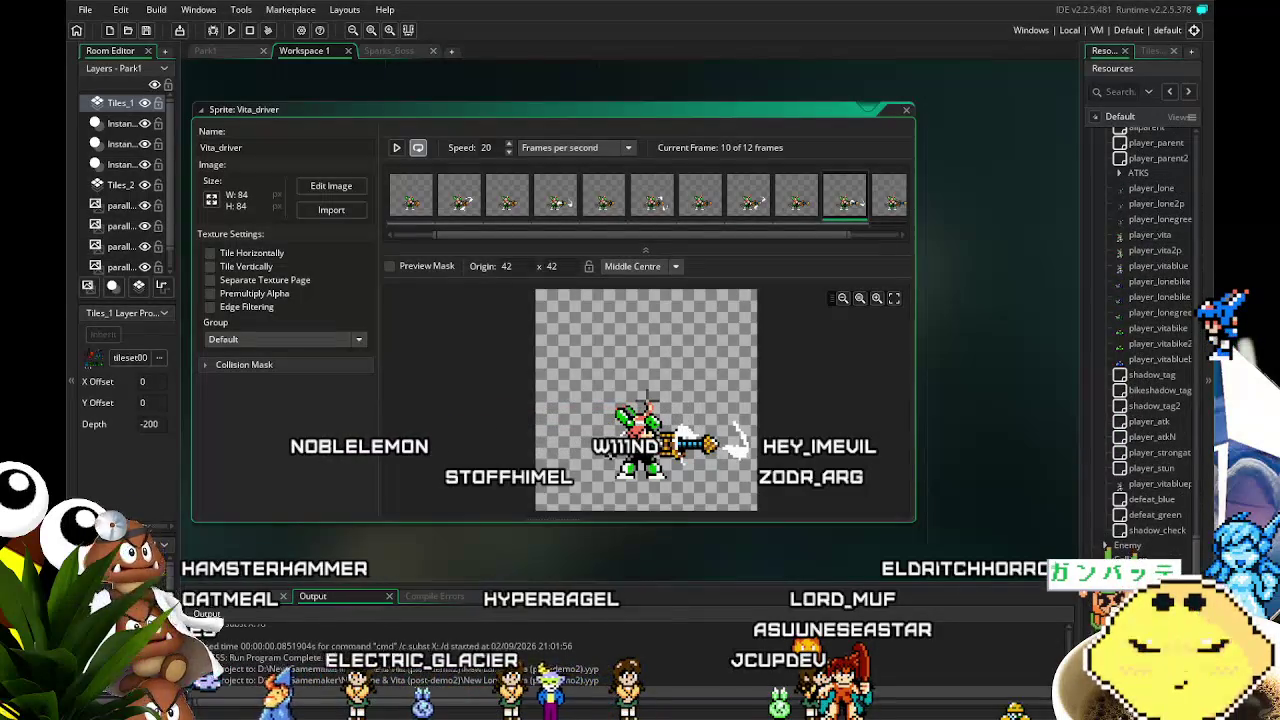
scroll(1101, 525, down, 1)
Expand Player > ATKS in Resources and scroll through the attack objects.
click(1119, 172)
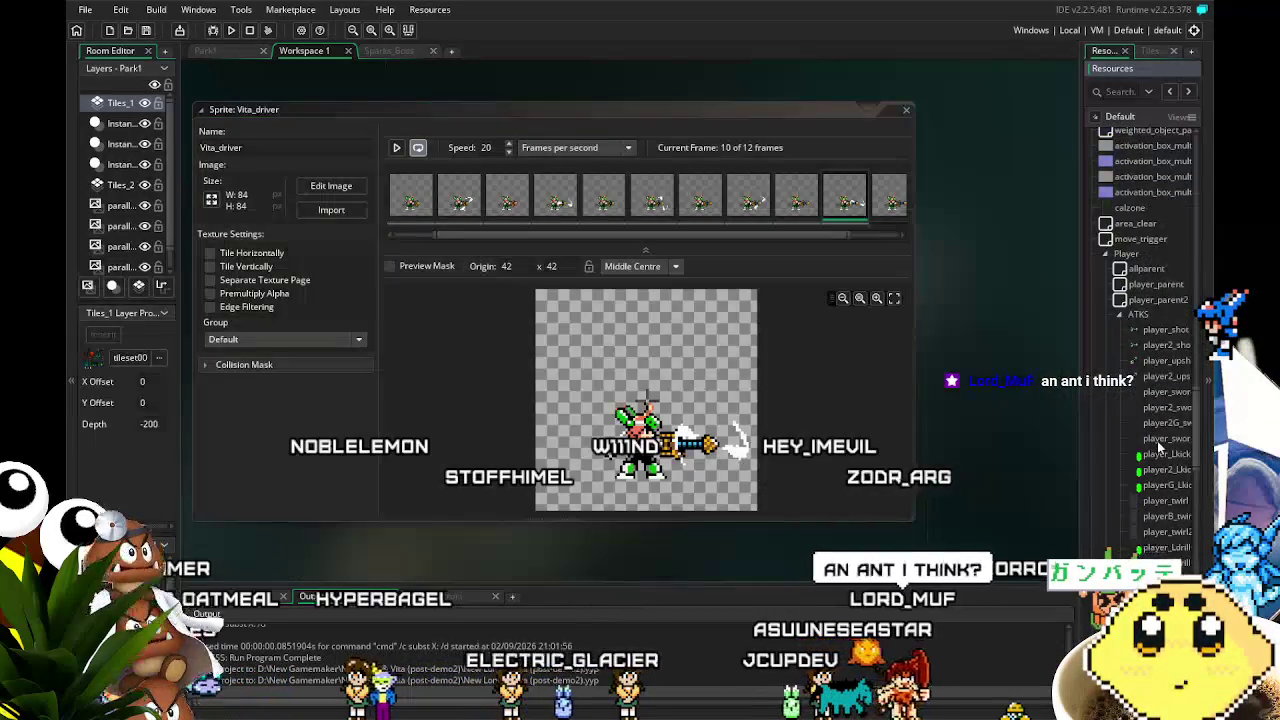
scroll(1159, 449, down, 5)
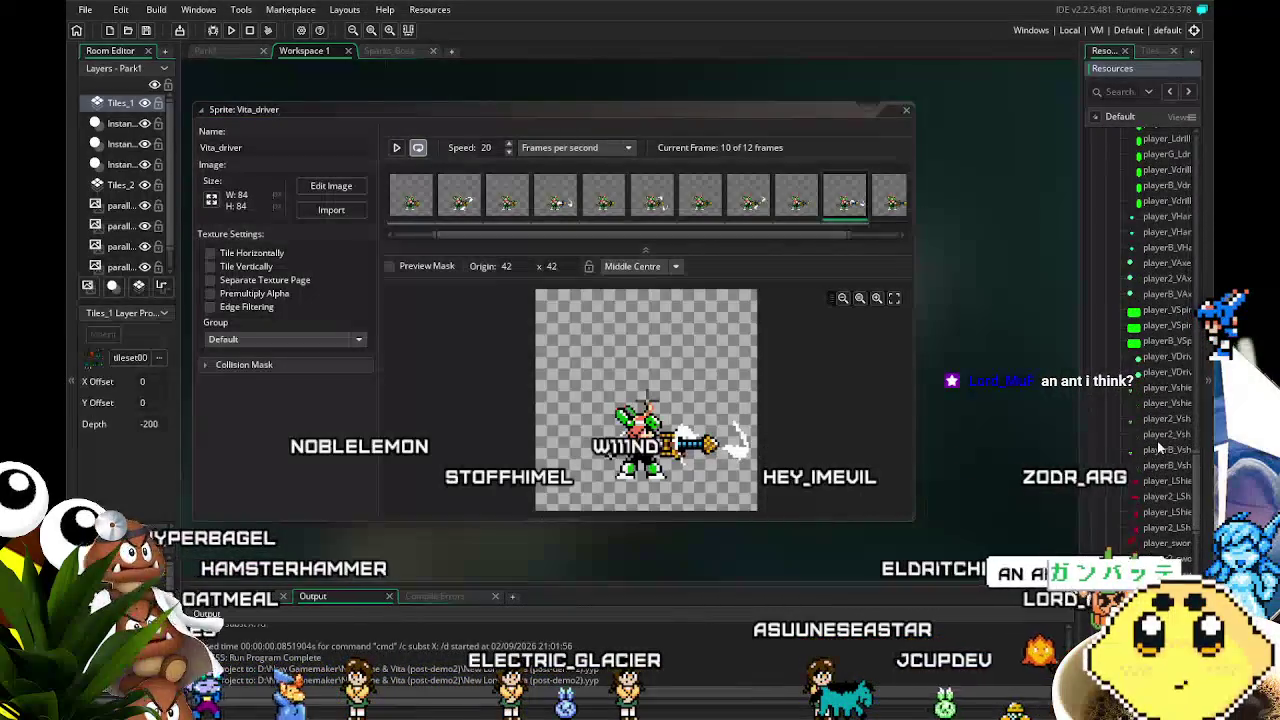
scroll(1159, 449, down, 2)
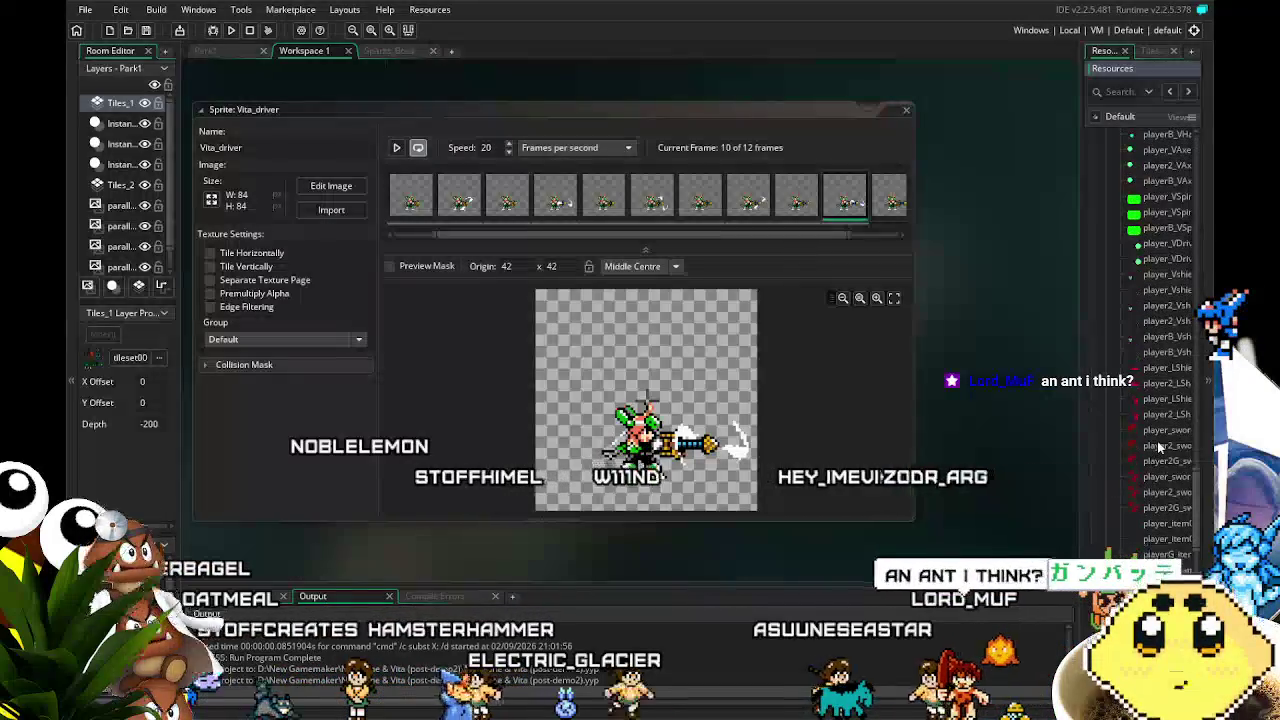
scroll(1159, 449, down, 6)
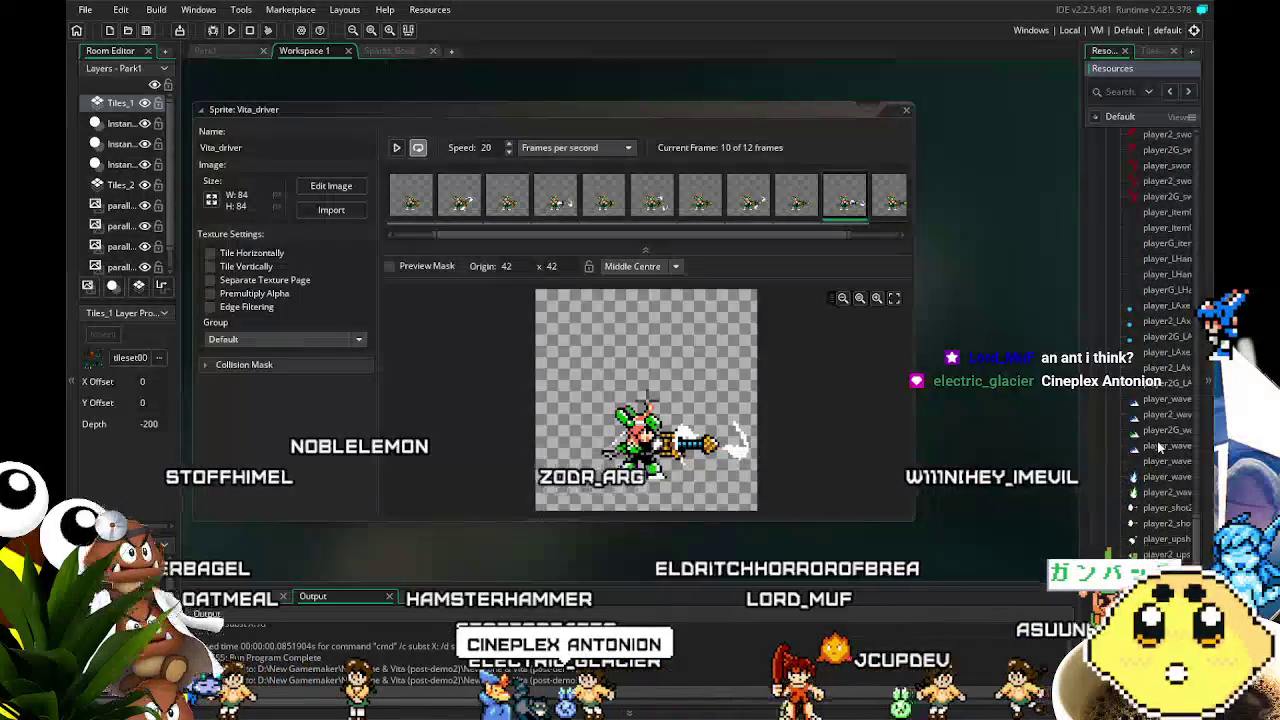
scroll(1159, 449, up, 1)
scroll(1159, 449, up, 5)
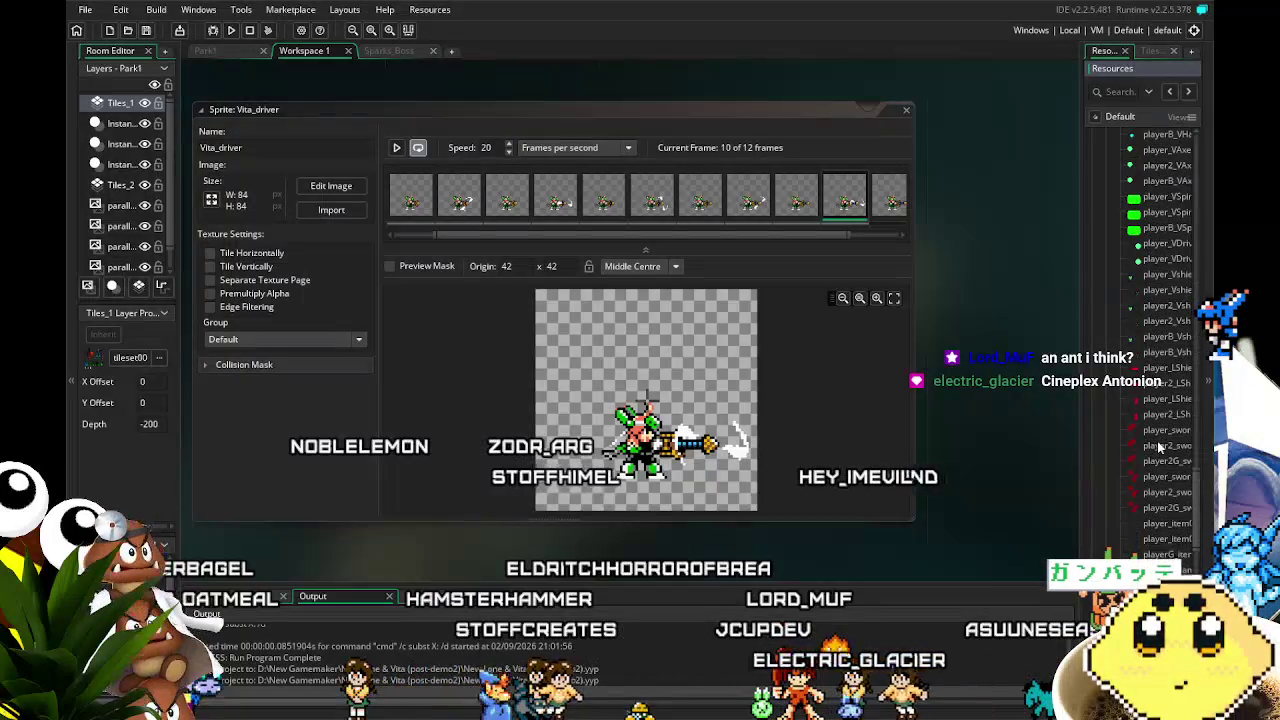
scroll(1159, 449, up, 1)
scroll(1159, 449, up, 1)
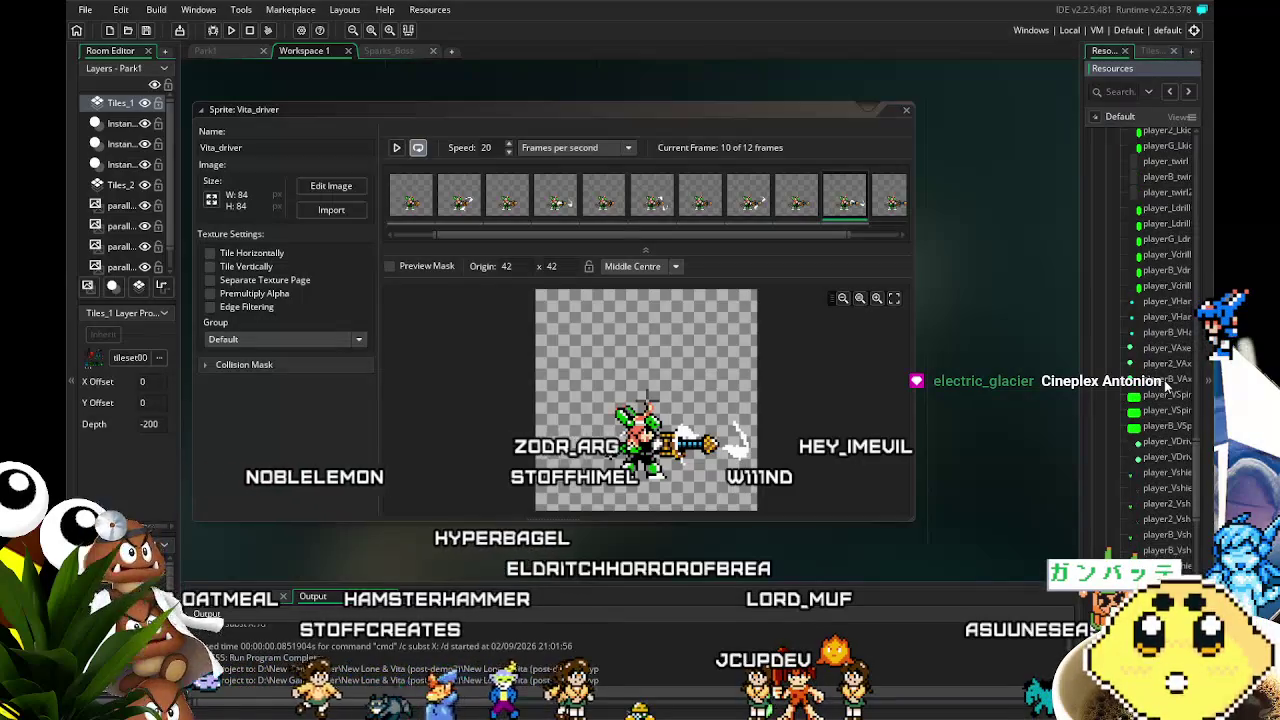
scroll(1163, 386, up, 2)
scroll(1150, 386, up, 1)
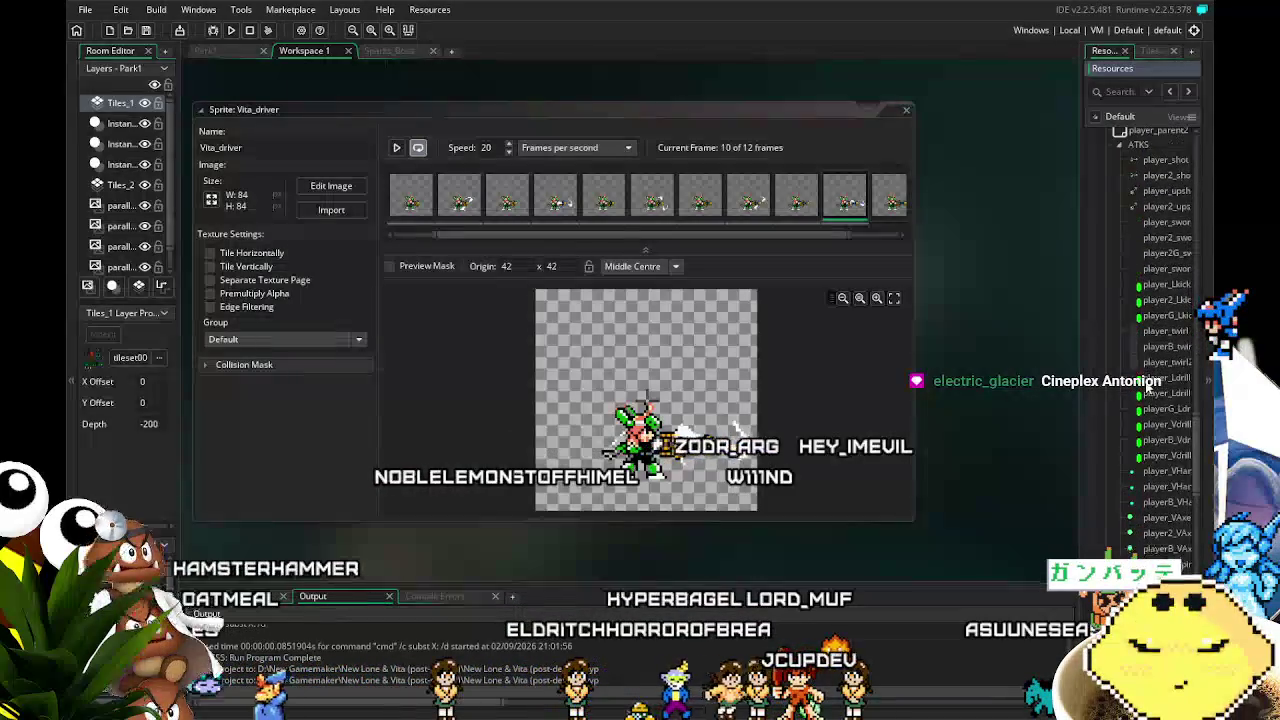
scroll(1150, 386, up, 1)
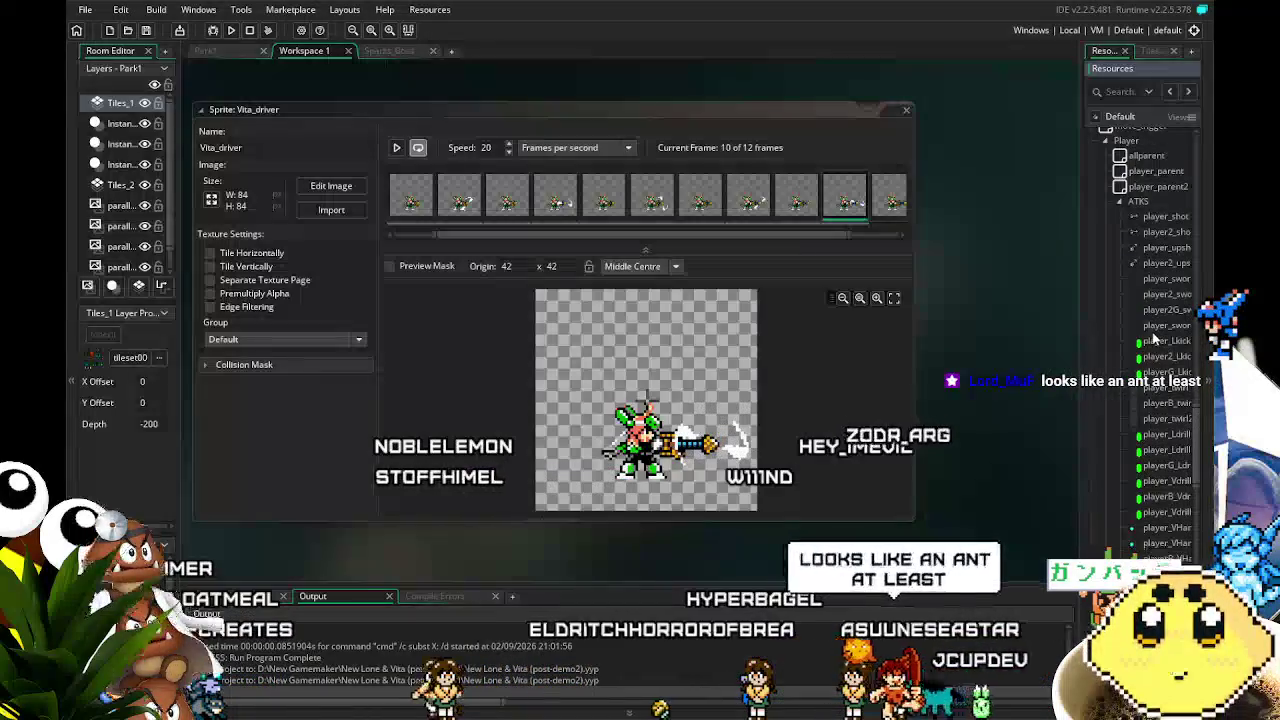
scroll(1159, 493, down, 1)
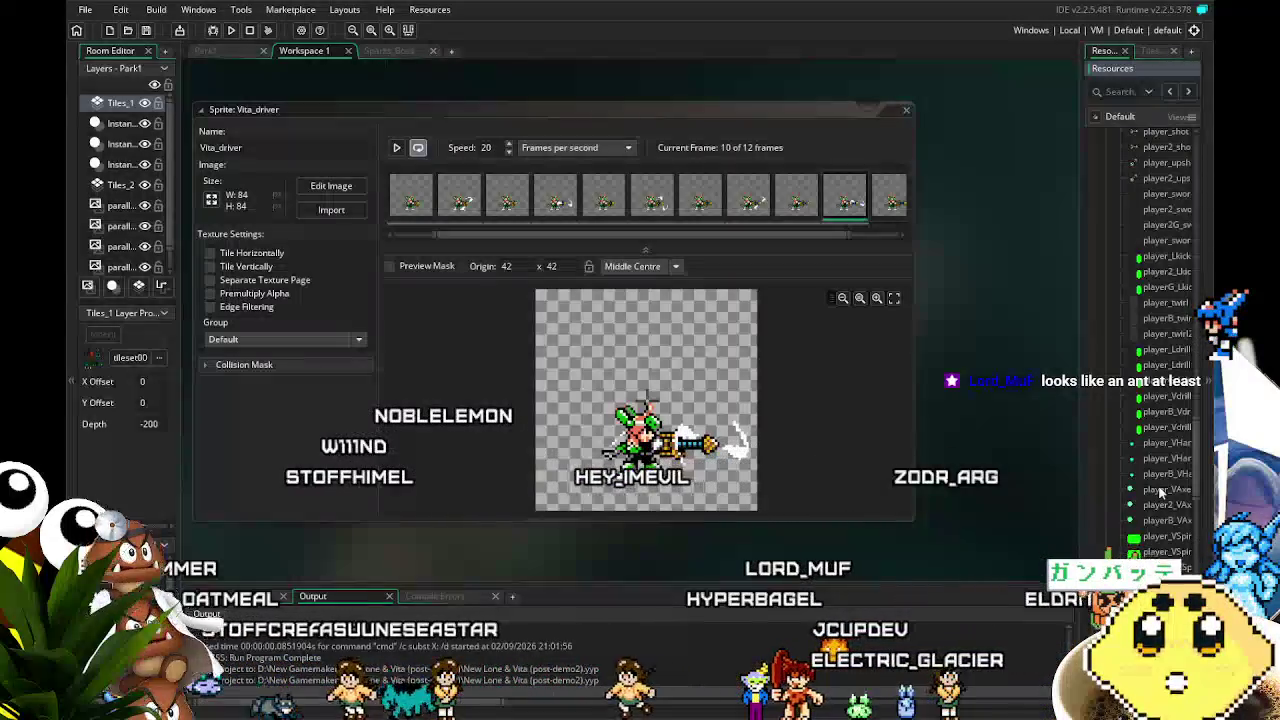
scroll(1160, 492, down, 1)
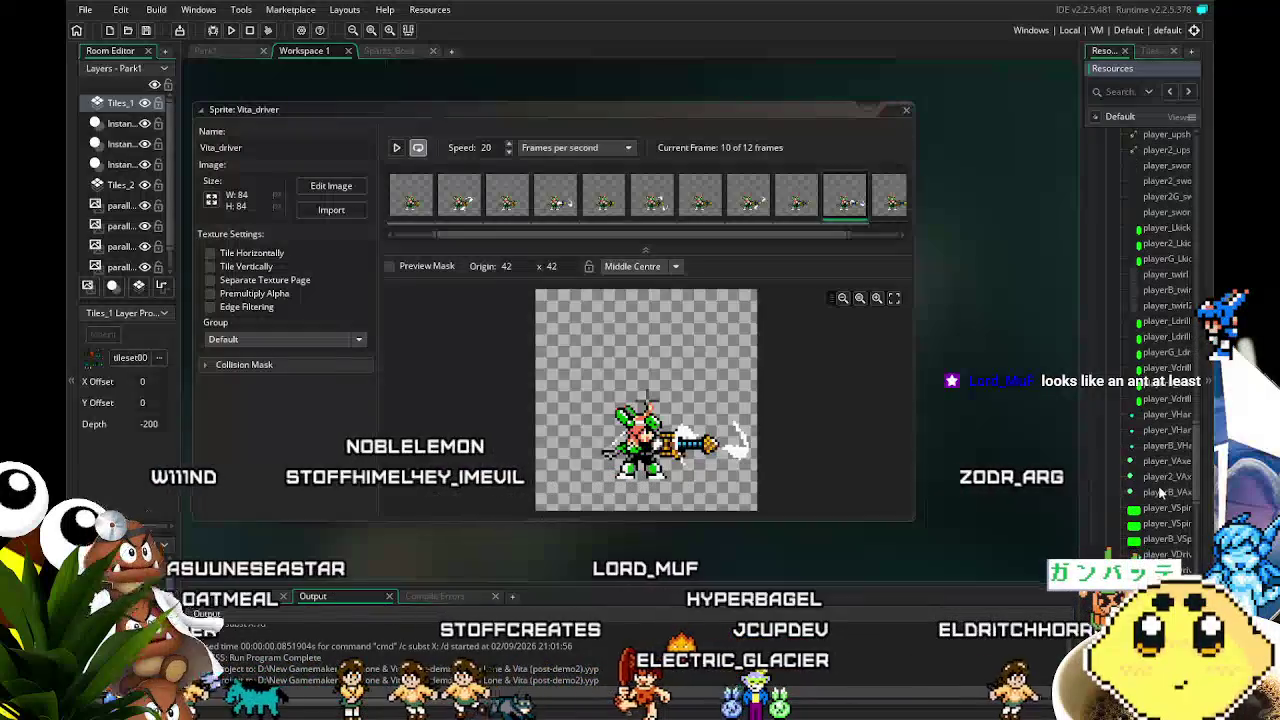
scroll(1160, 492, down, 3)
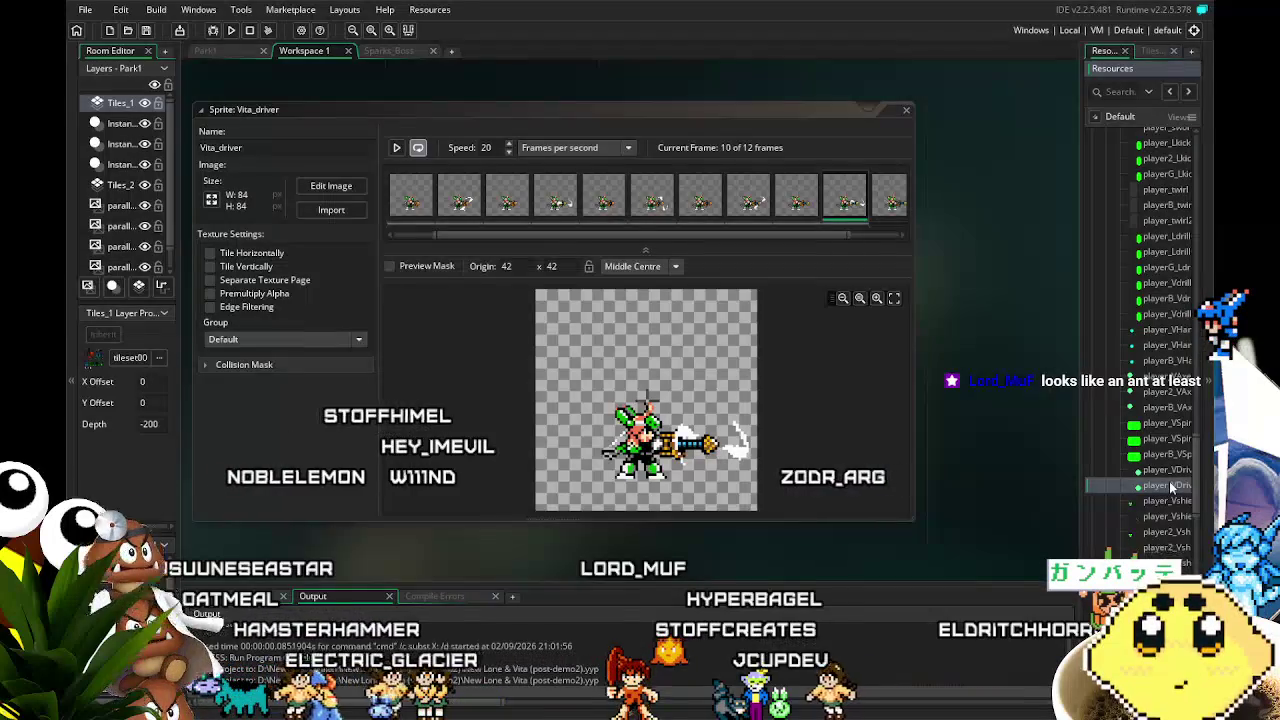
Change player_VDriverWeak's parent from player_atk to player_strongatk.
double_click(1171, 486)
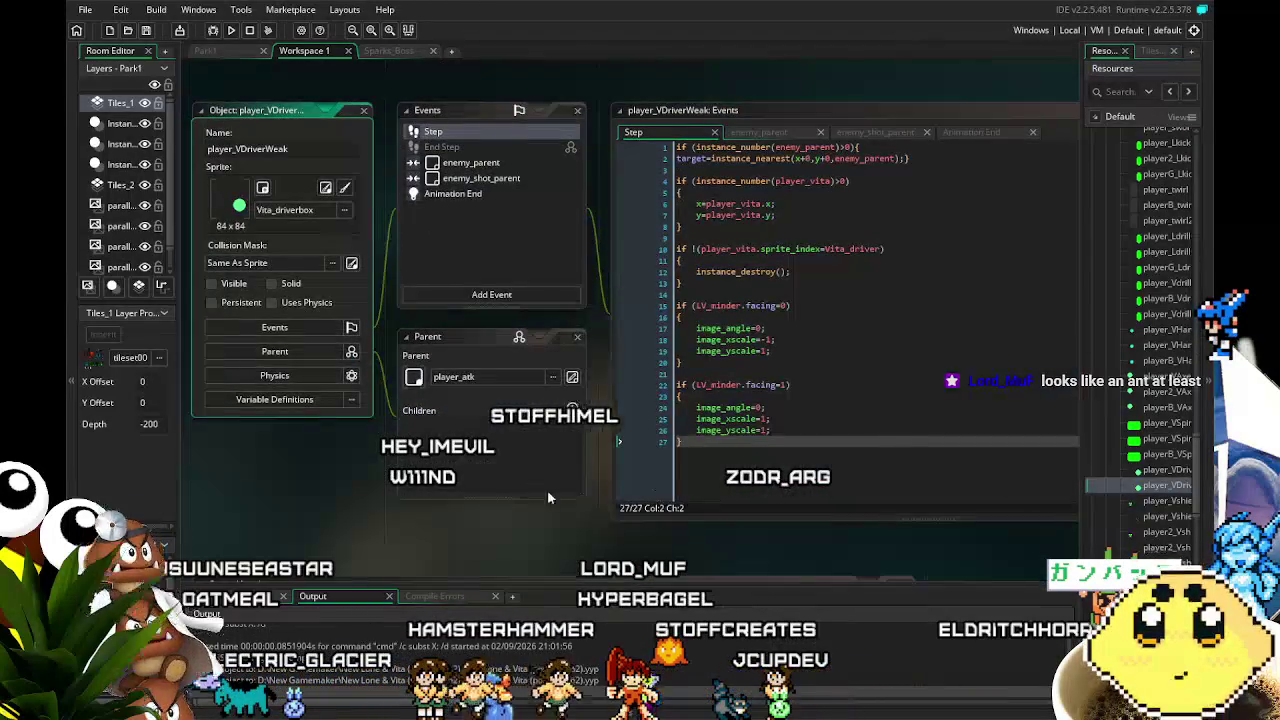
click(509, 378)
scroll(633, 481, down, 2)
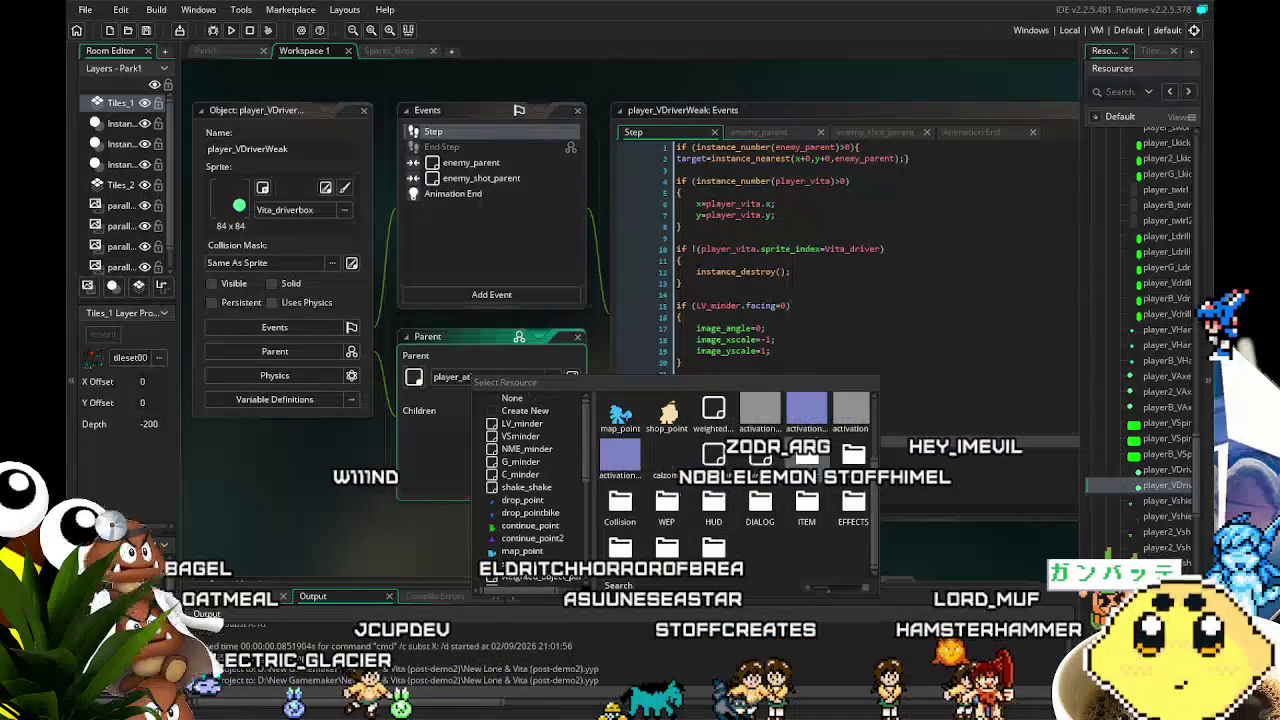
scroll(775, 507, down, 3)
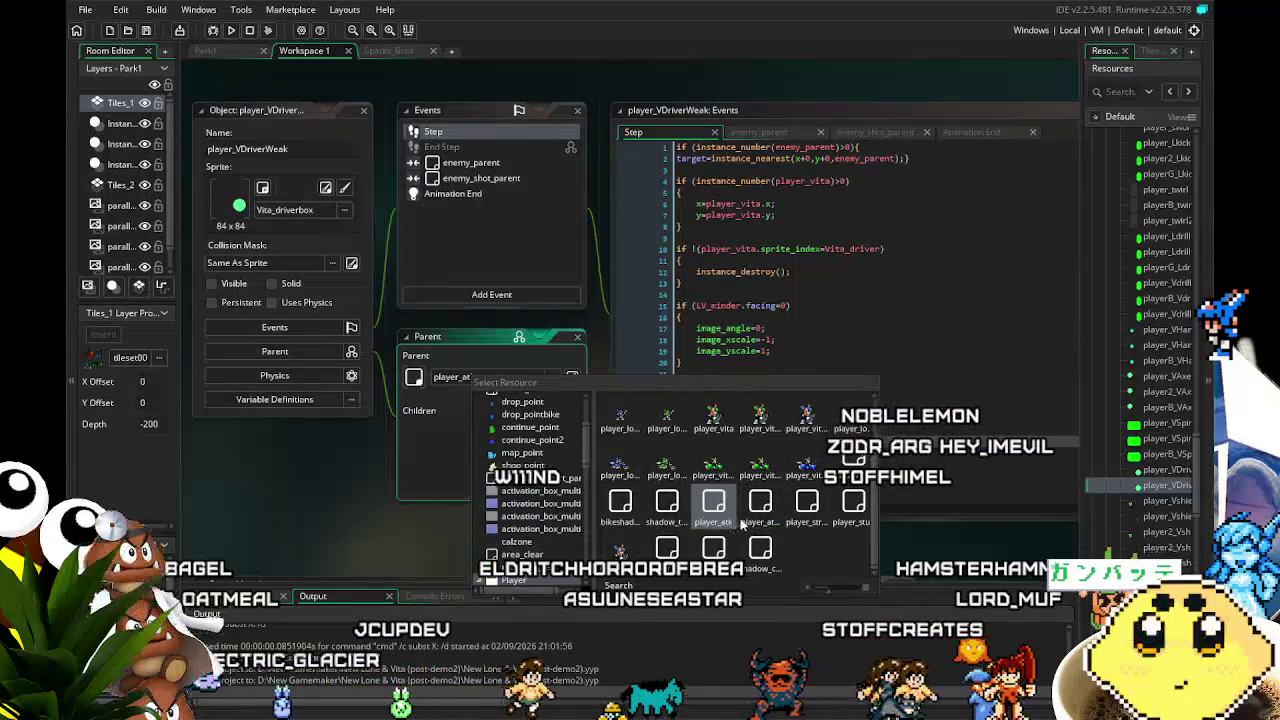
click(805, 515)
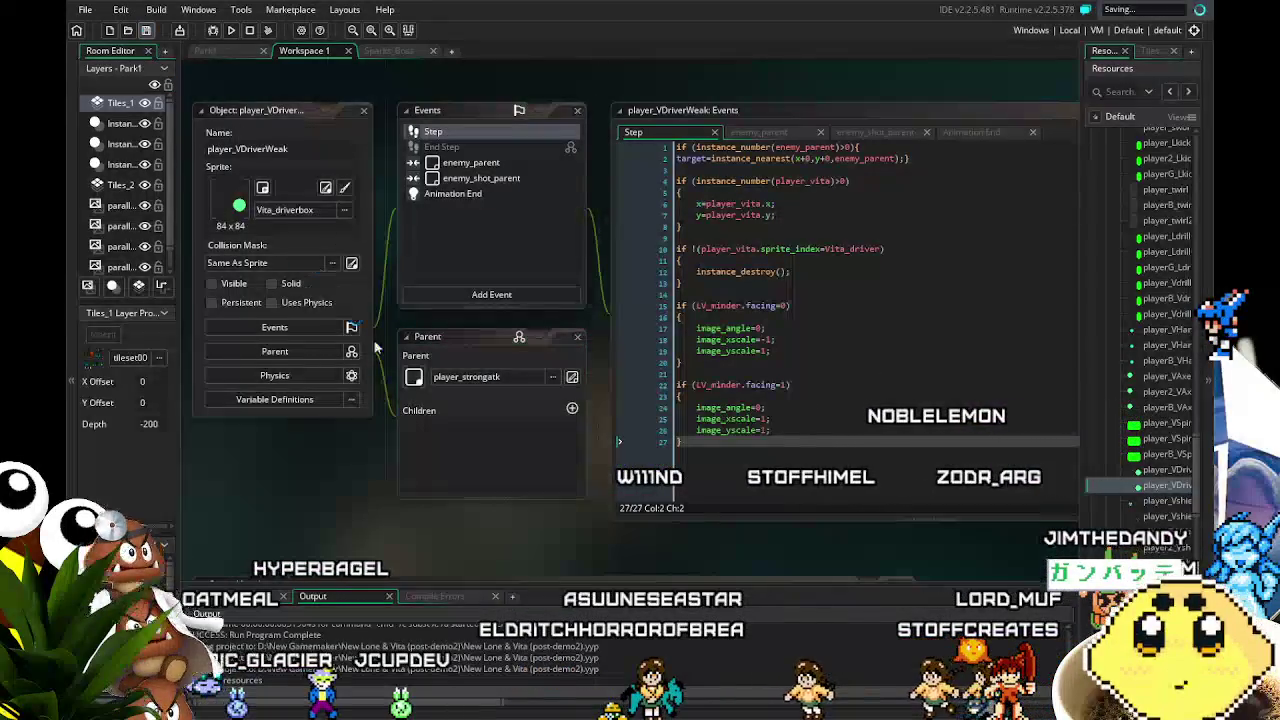
drag(449, 535, 409, 530)
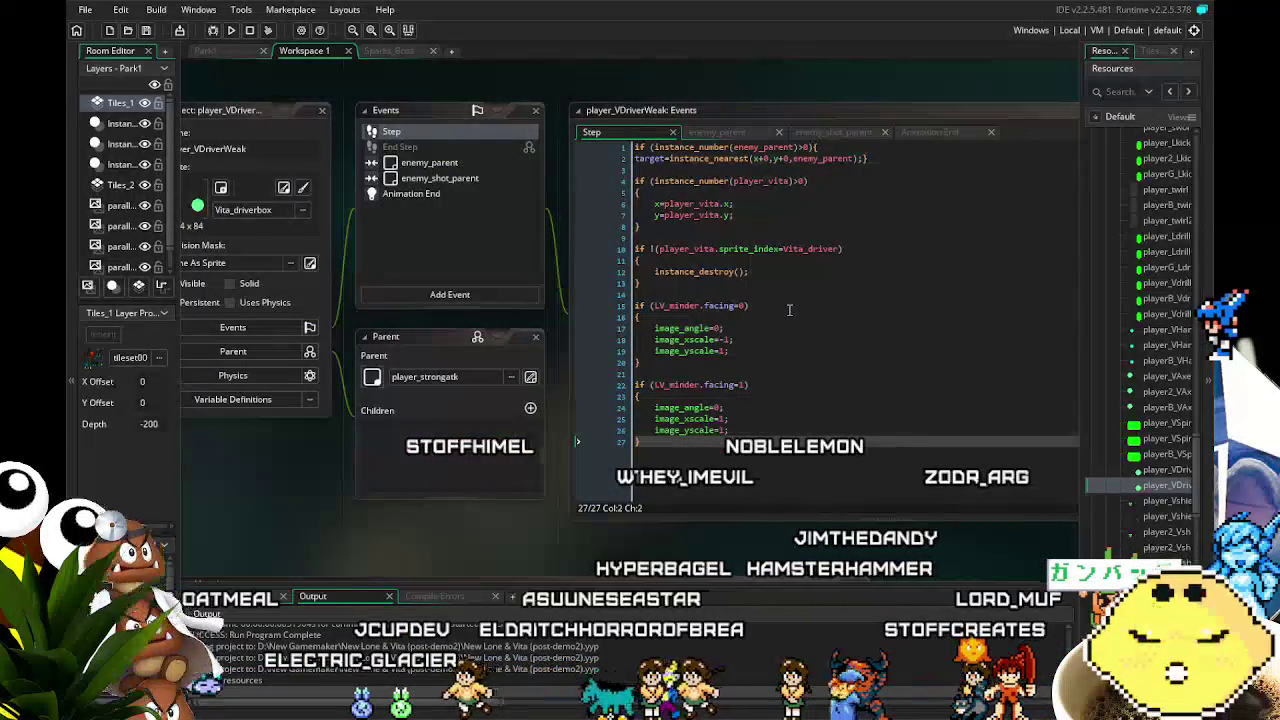
Review player_VDriverWeak's Step code: the Vita_driver sprite check and the facing check.
click(842, 248)
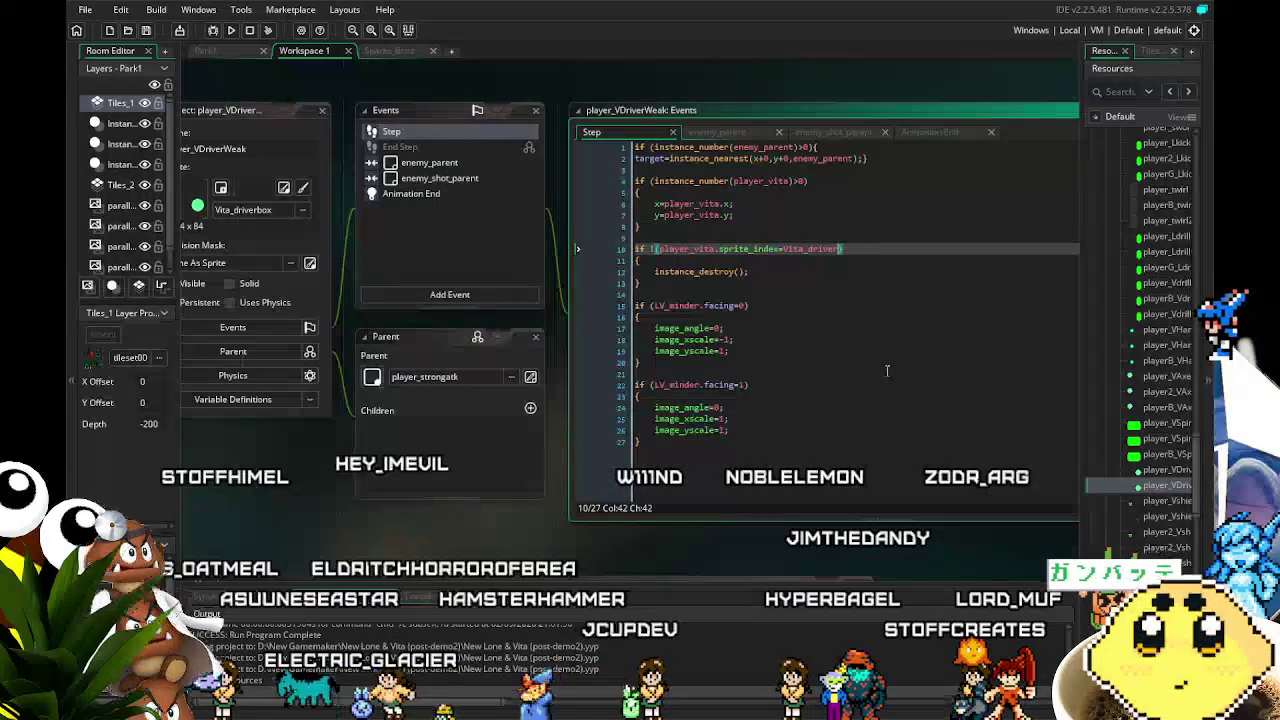
click(919, 386)
scroll(1113, 383, up, 5)
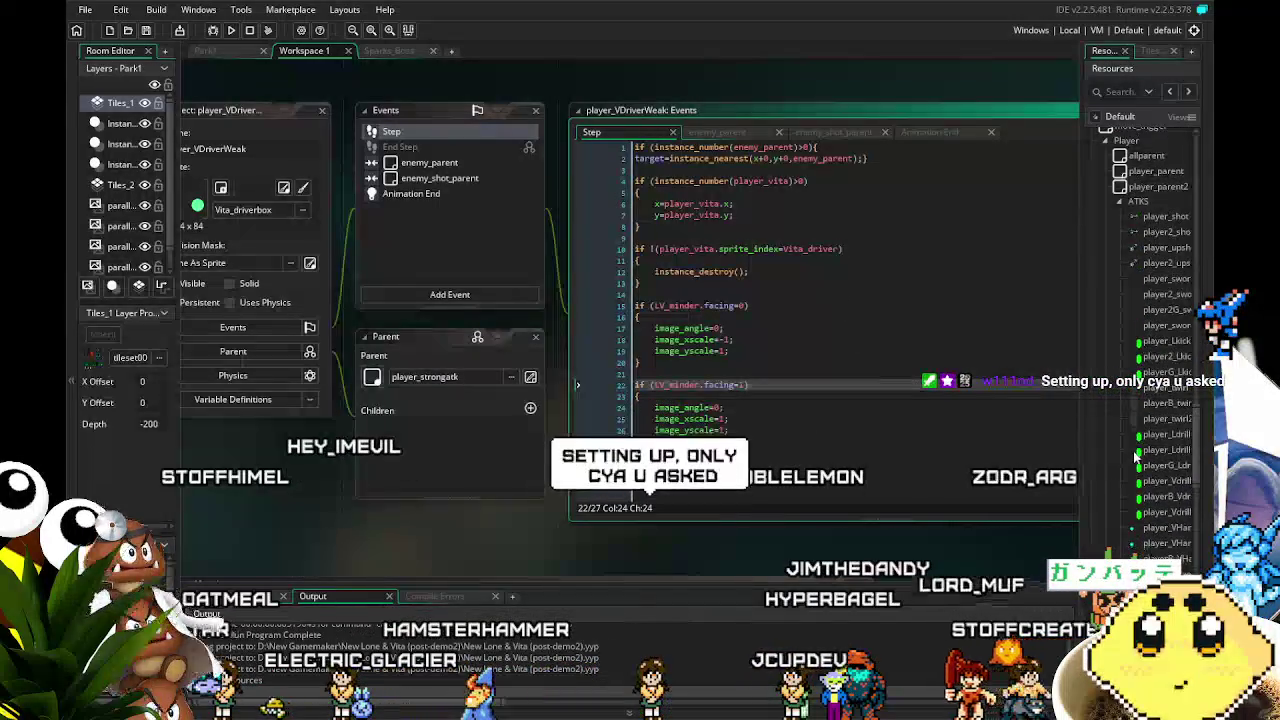
scroll(1136, 458, down, 5)
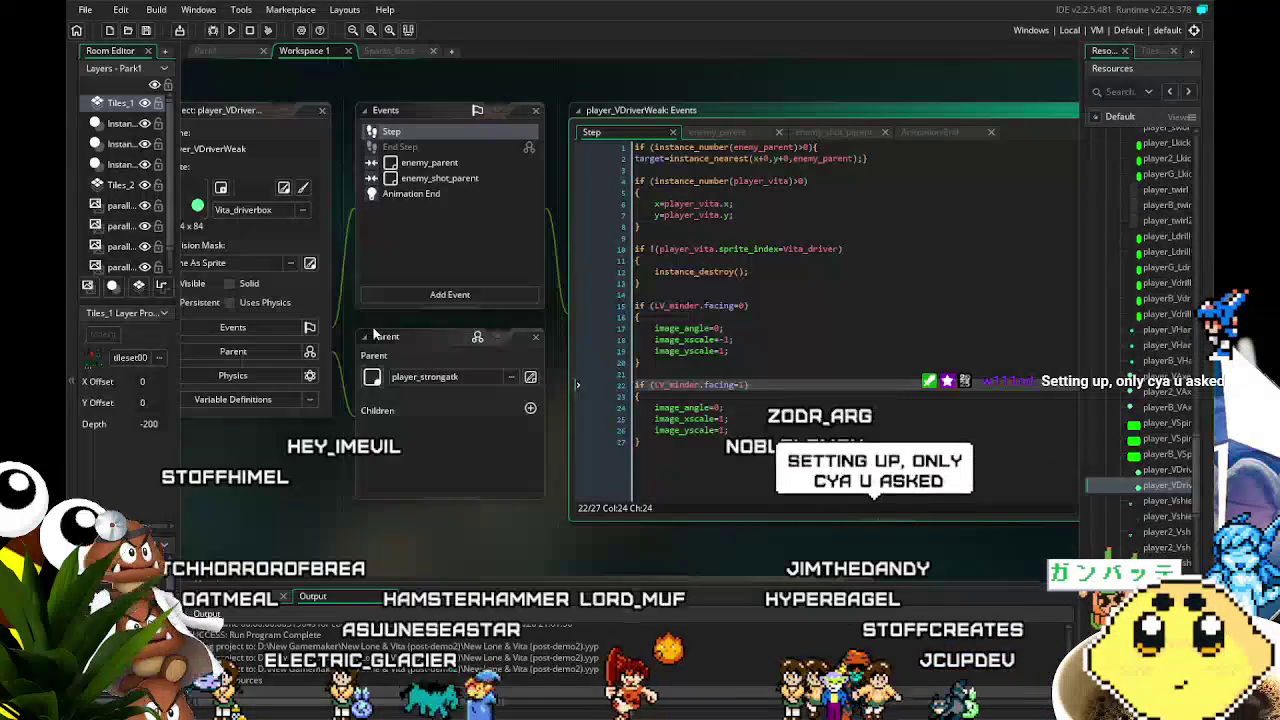
Save the project and run the game to test the change.
click(146, 30)
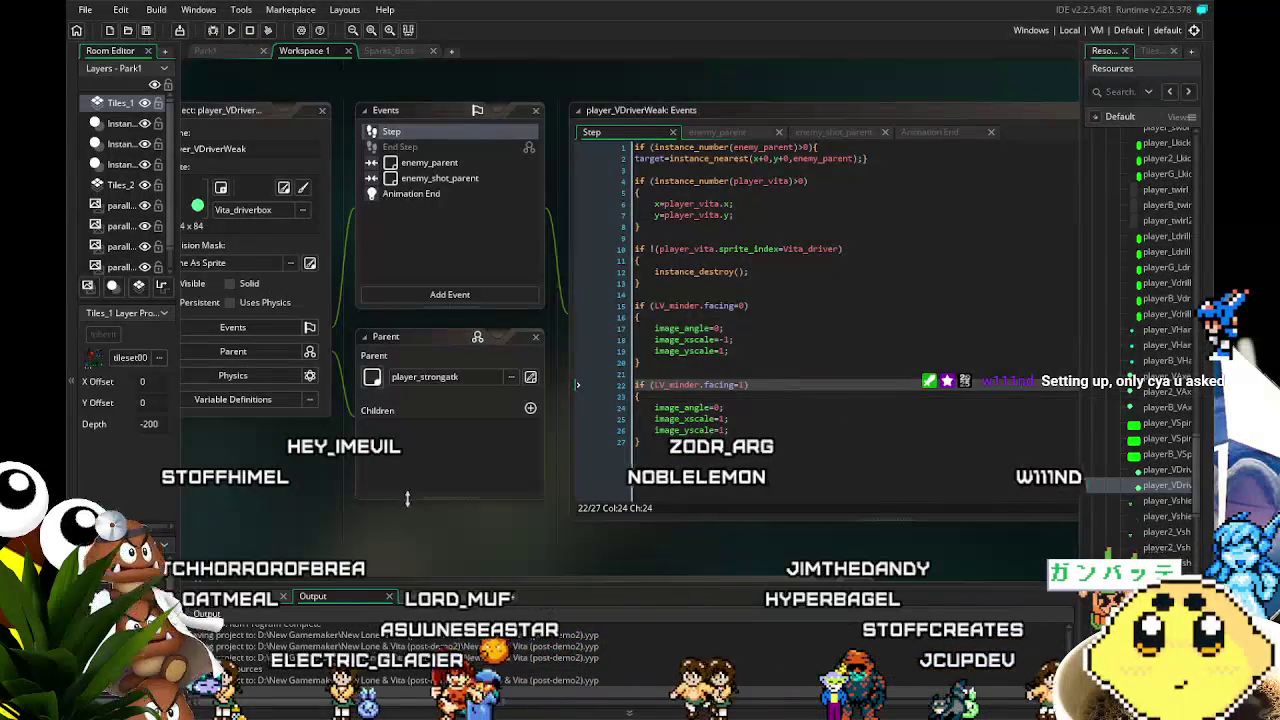
mouse_move(342, 514)
mouse_down()
mouse_move(391, 511)
mouse_move(323, 515)
mouse_move(337, 518)
mouse_up()
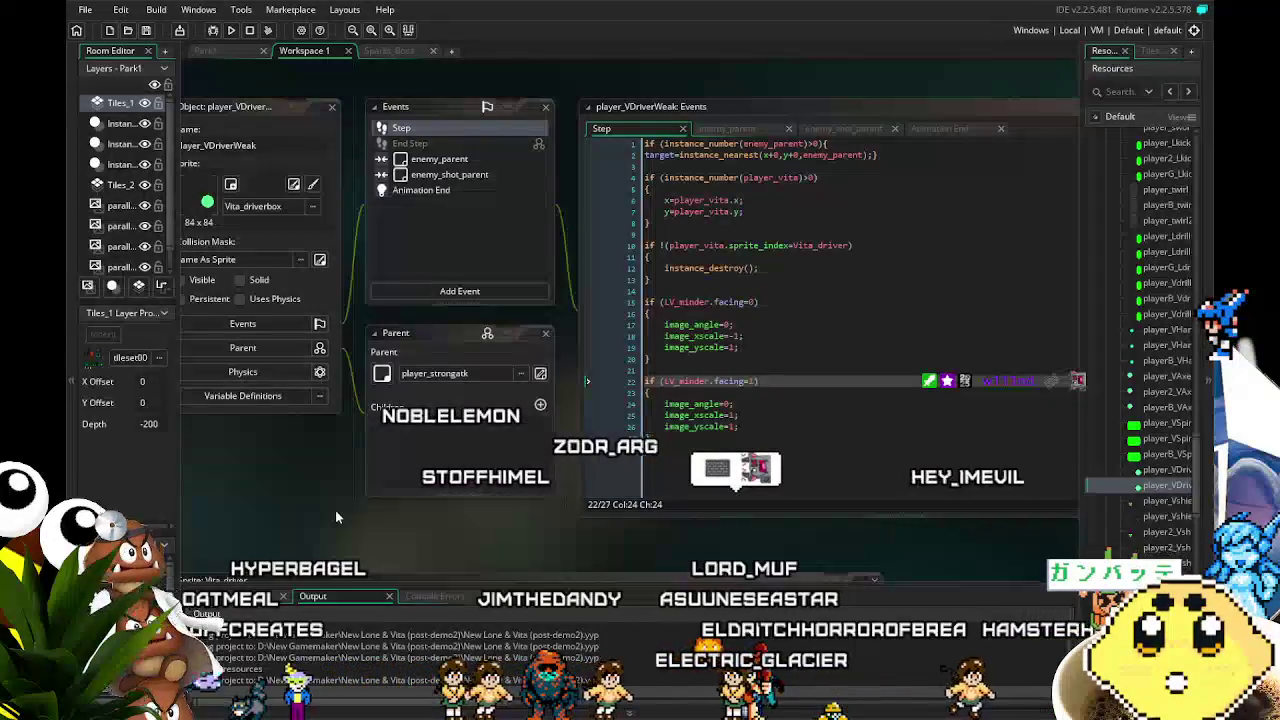
drag(331, 511, 295, 512)
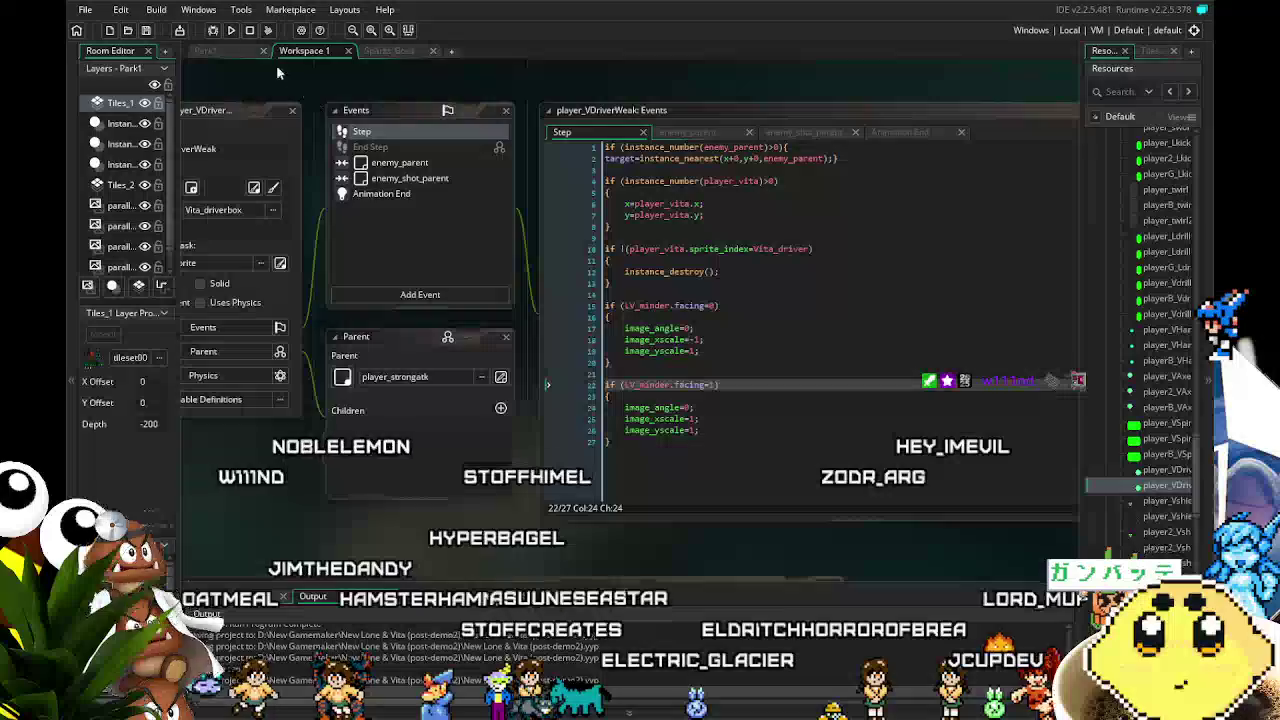
click(231, 31)
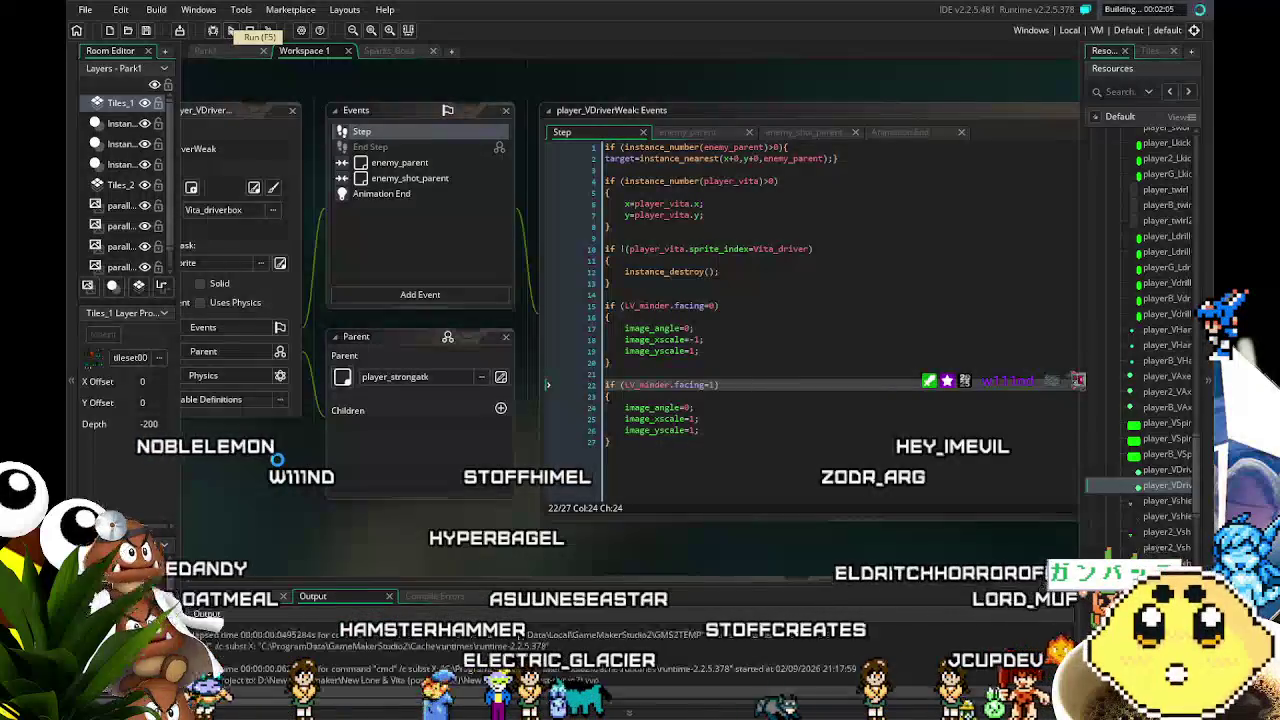